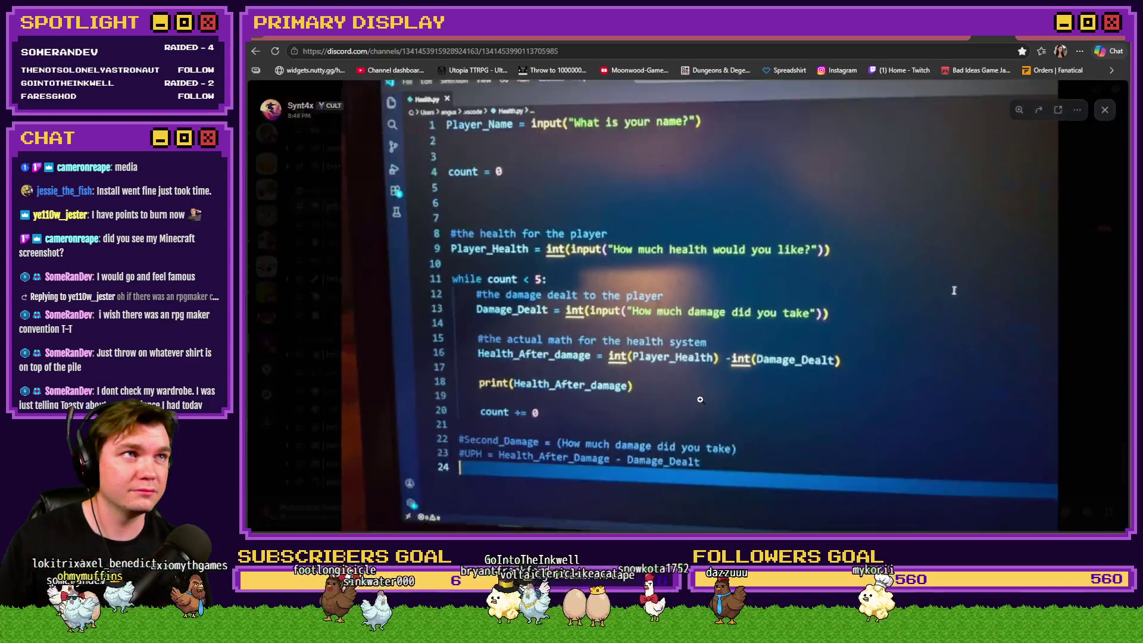
Step: Close the enlarged code photo and scroll back through the #general conversation
left_click(991, 399)
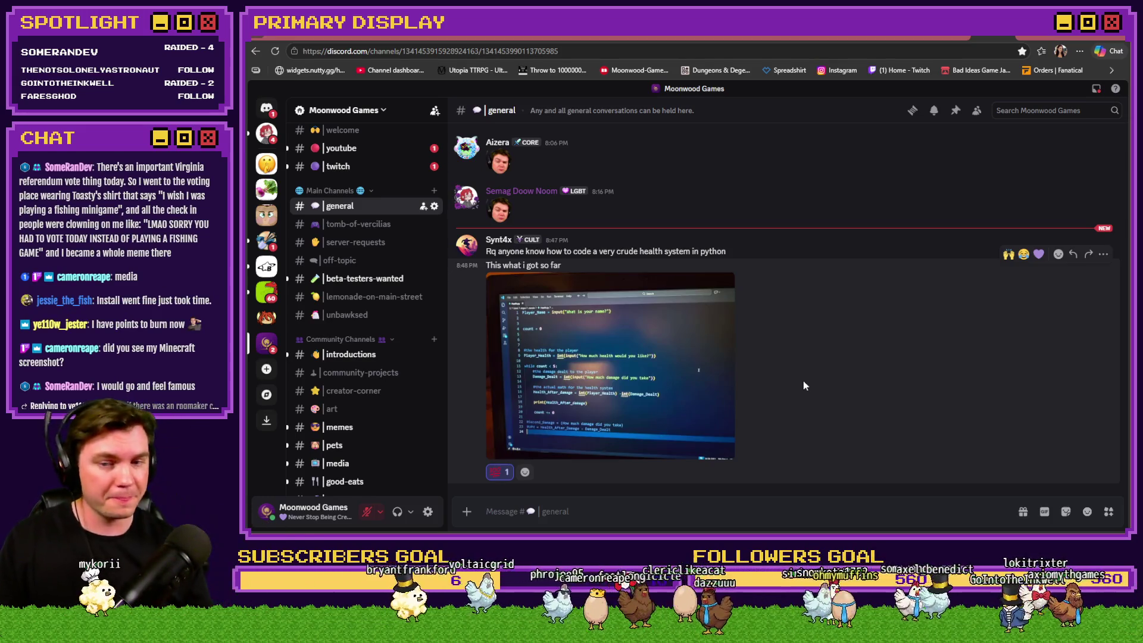
scroll(361, 357, "down", 4)
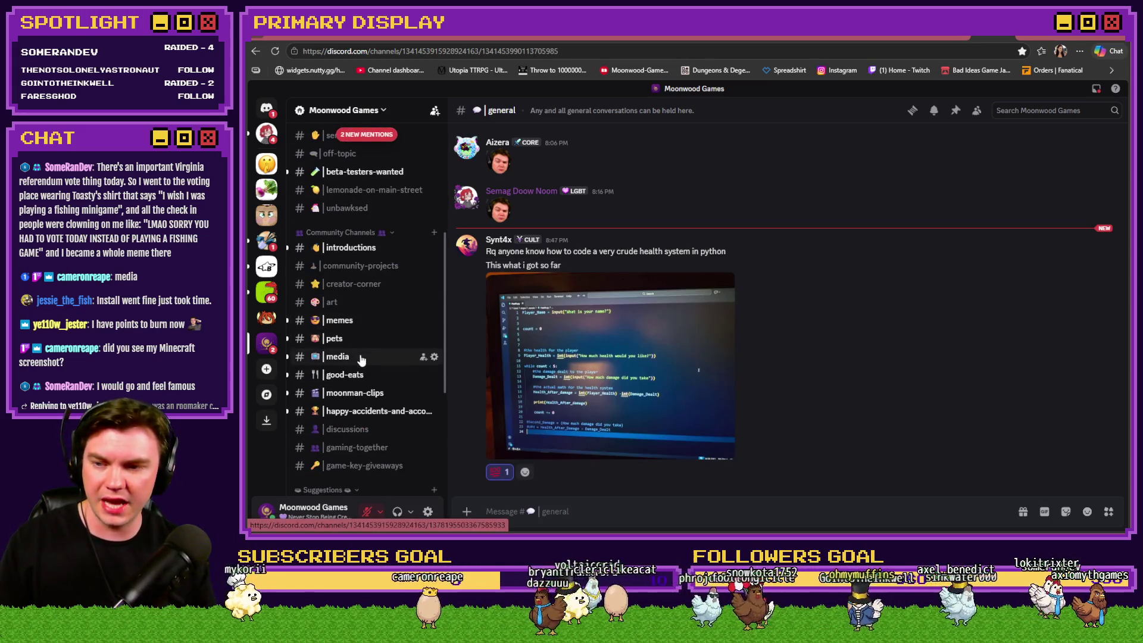
Step: In #media, view the 'My Minecraft spawn' screenshot zoomed in and out, then react with a purple heart
left_click(365, 356)
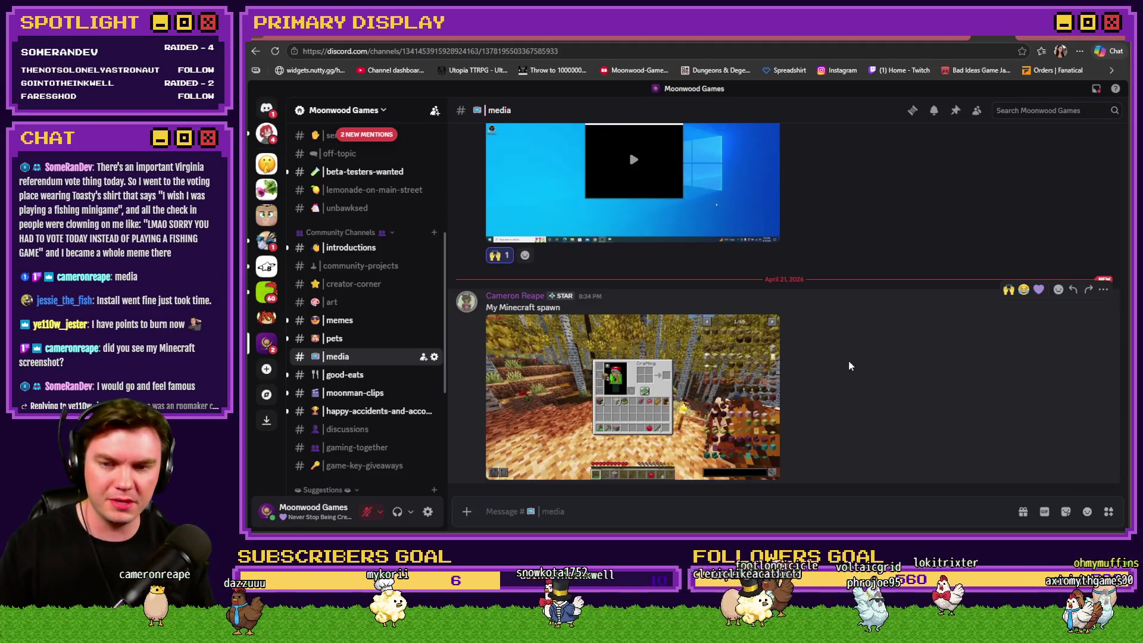
left_click(705, 396)
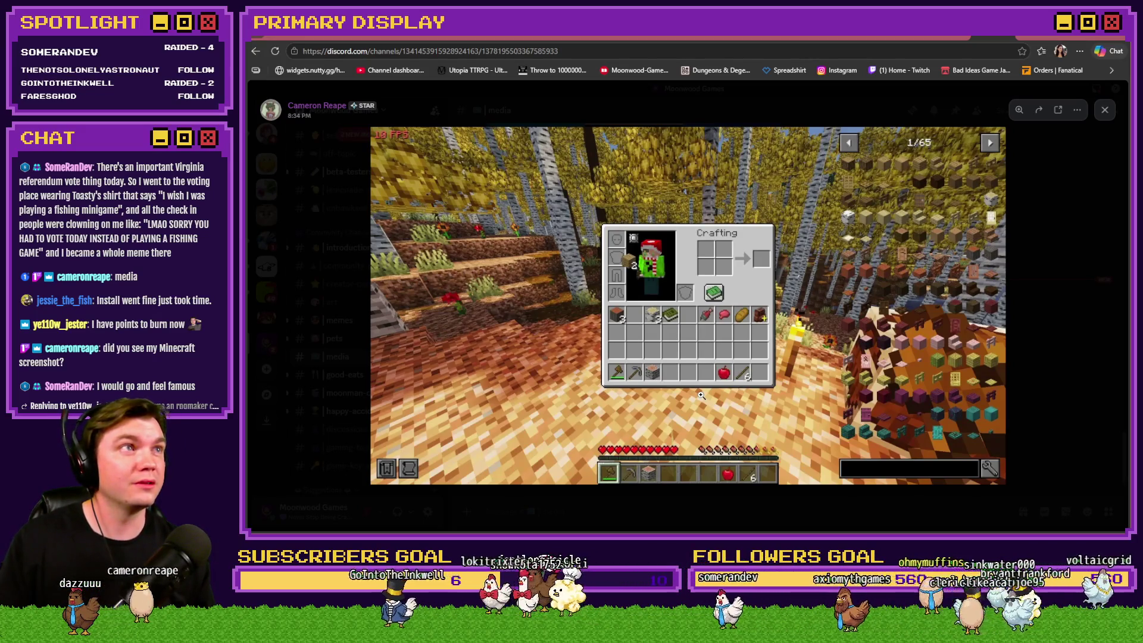
left_click(897, 245)
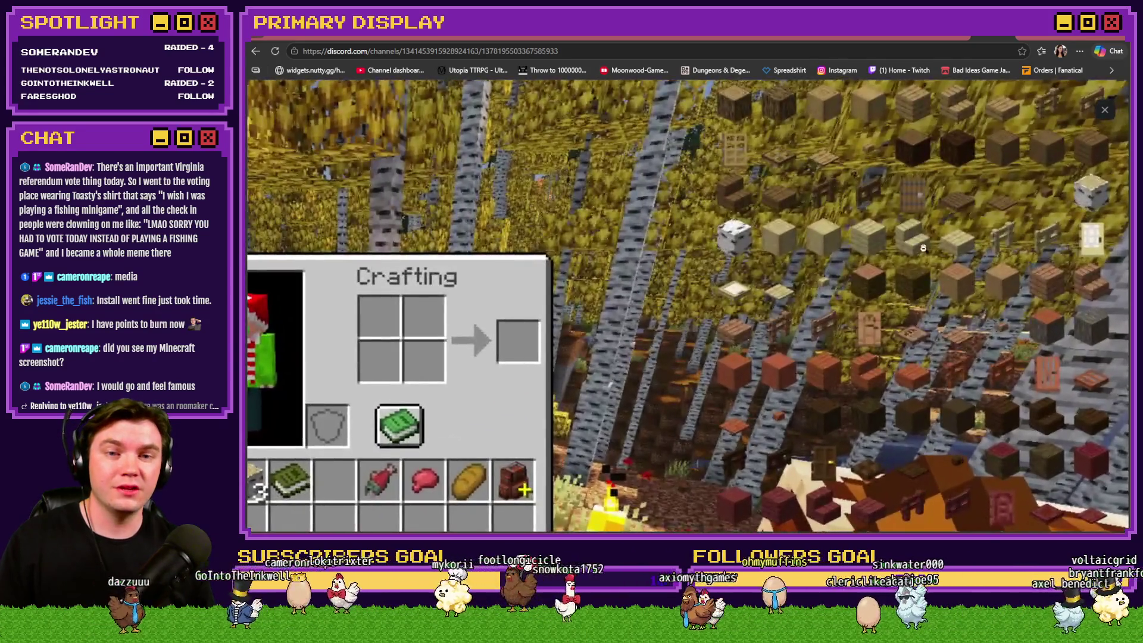
scroll(863, 280, "down", 5)
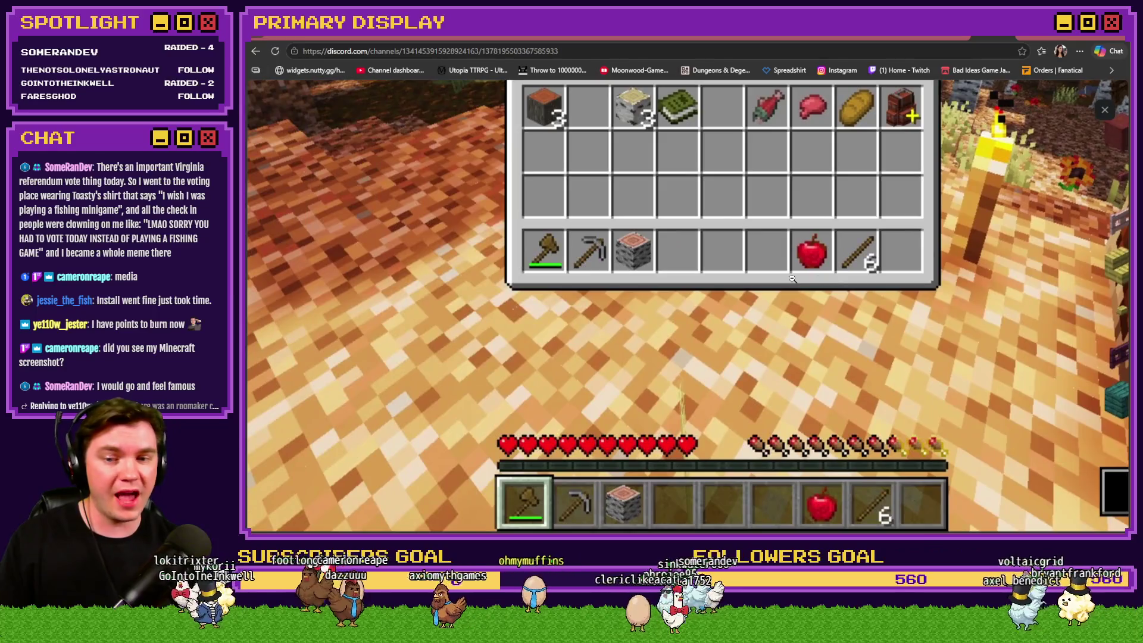
left_click(792, 278)
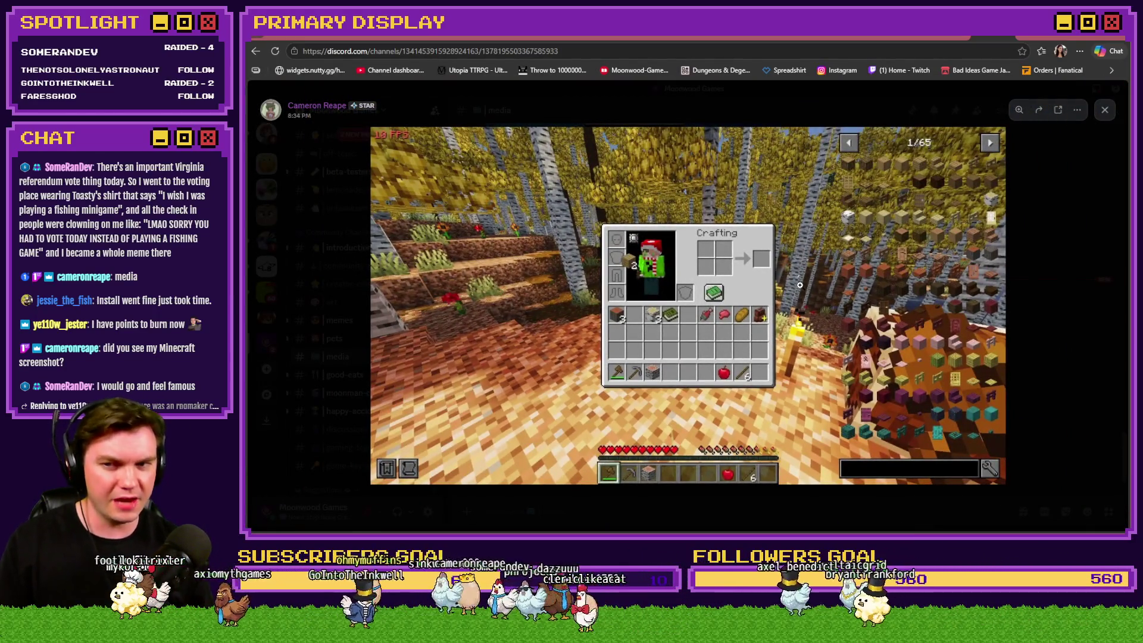
left_click(1066, 305)
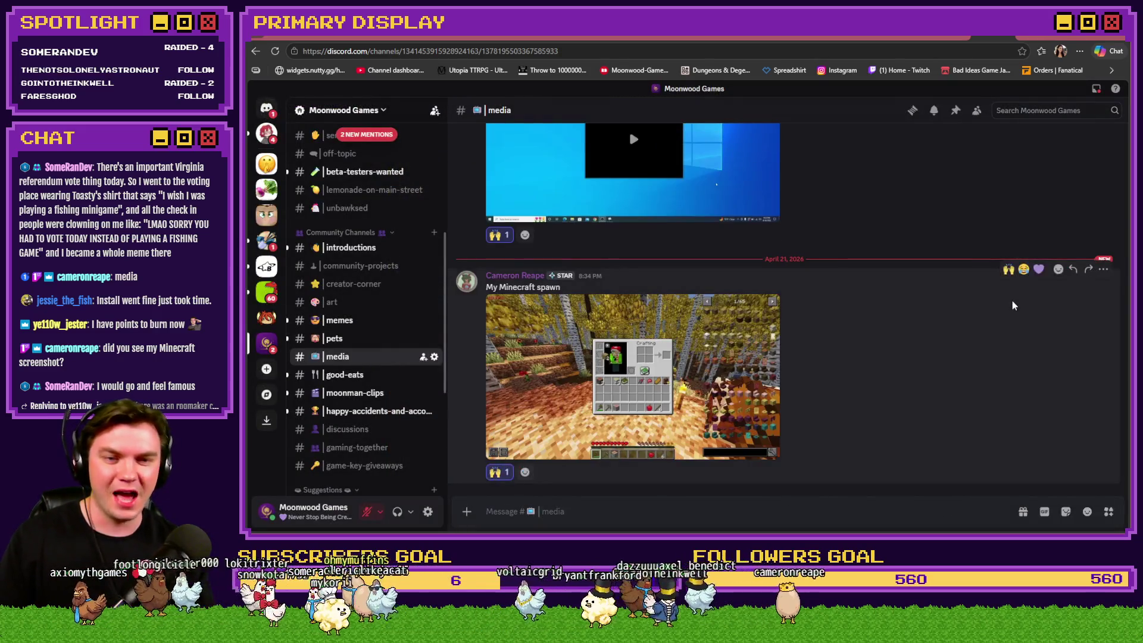
left_click(1039, 269)
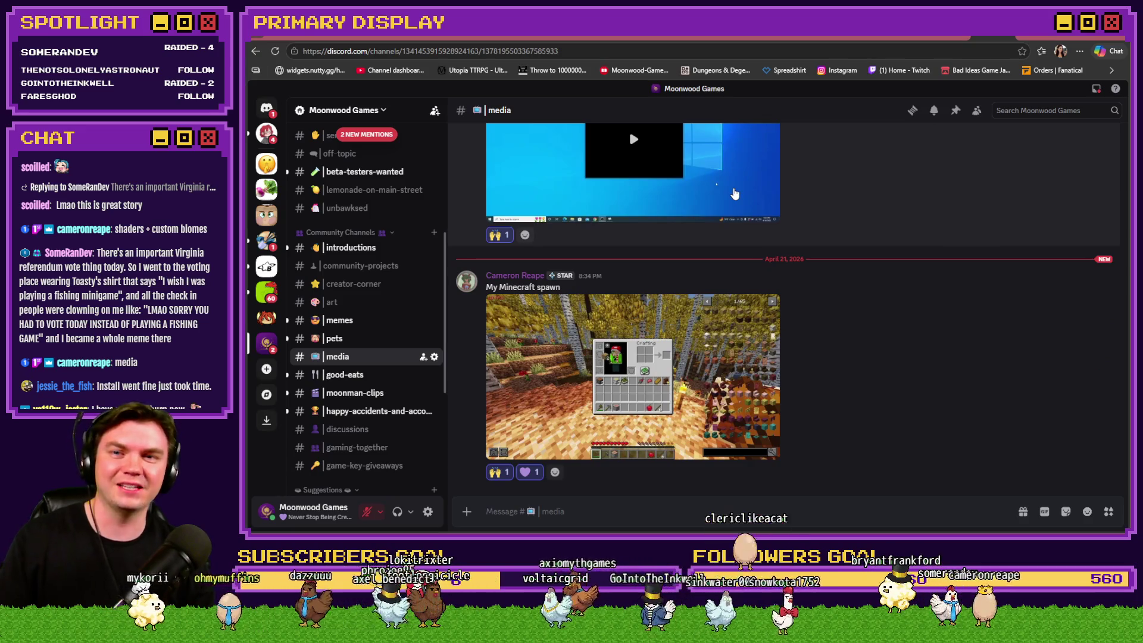
key("alt+Left")
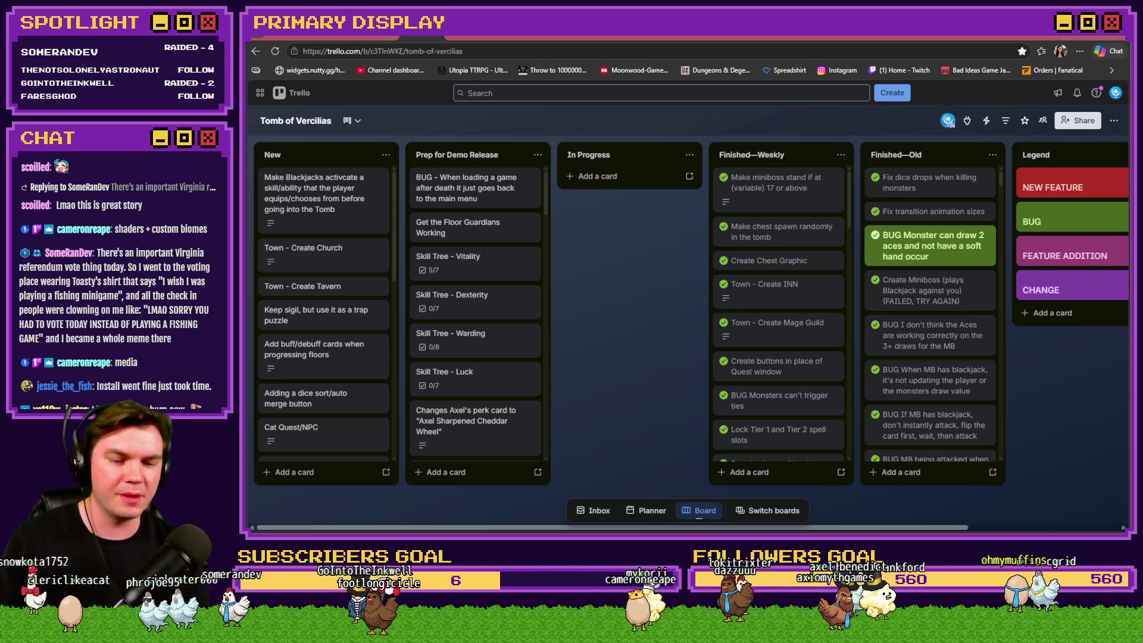
Step: Switch from Trello to the Tomb of Vercilias project in RPG Maker MZ
key("alt+Tab")
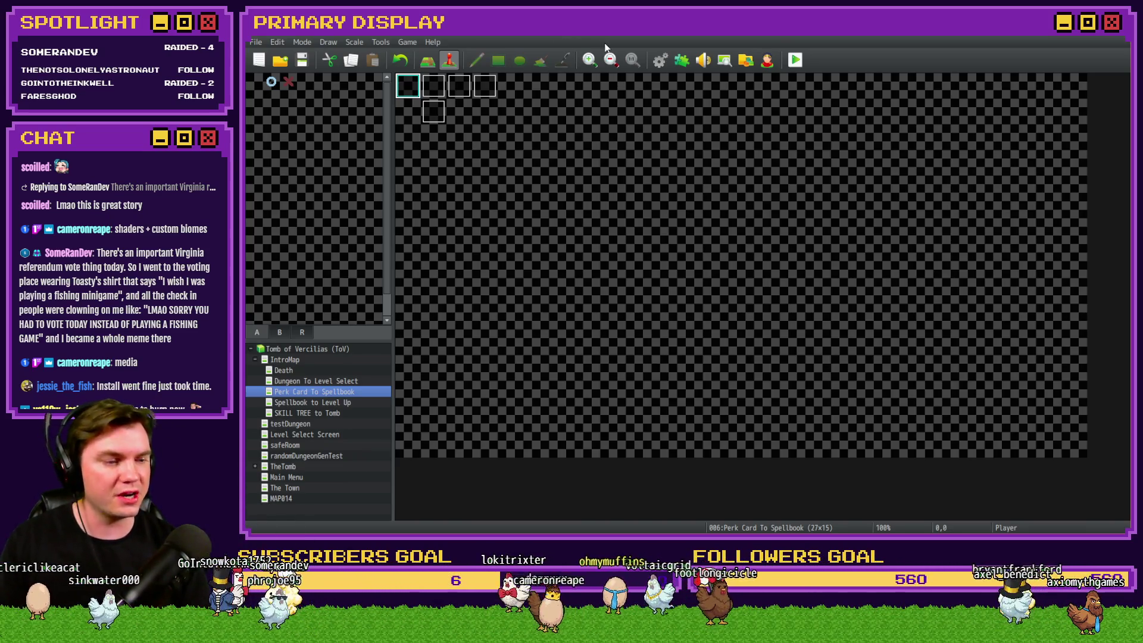
Step: Set randomNumber2 in Spawn Monsters/Items/Traps to Random -3 to -1, then launch a playtest
left_click(660, 59)
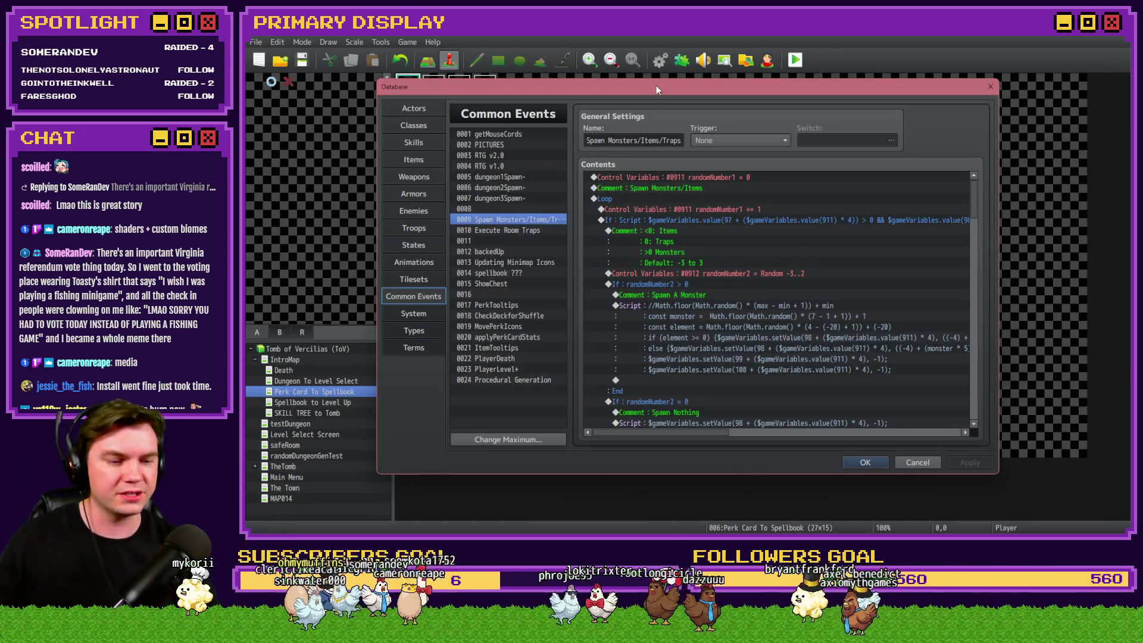
double_click(736, 273)
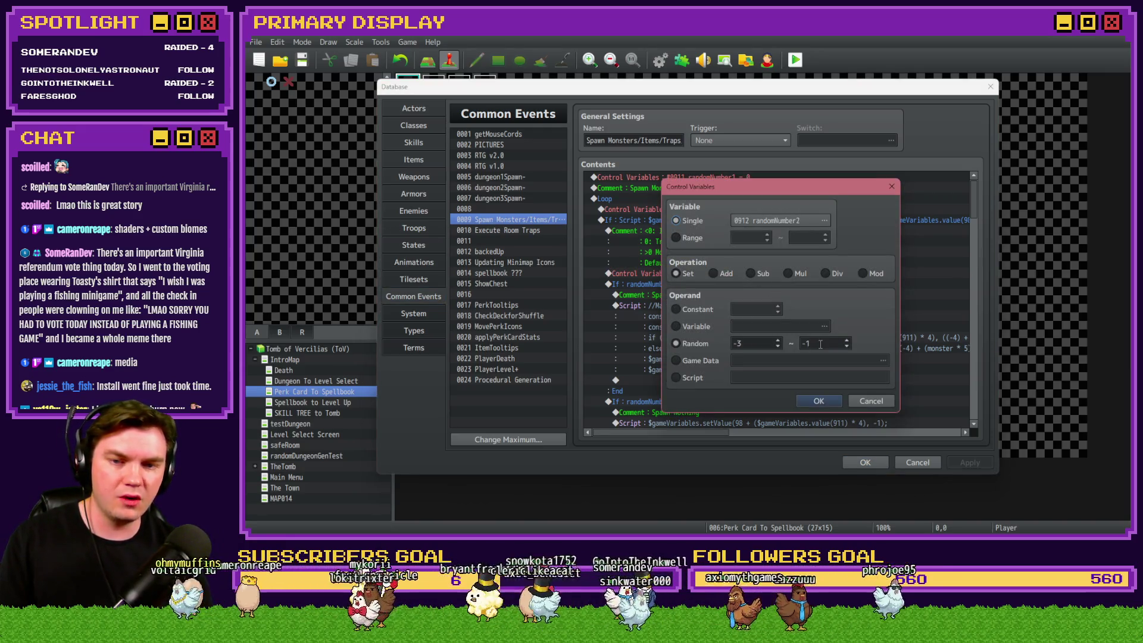
left_click(819, 400)
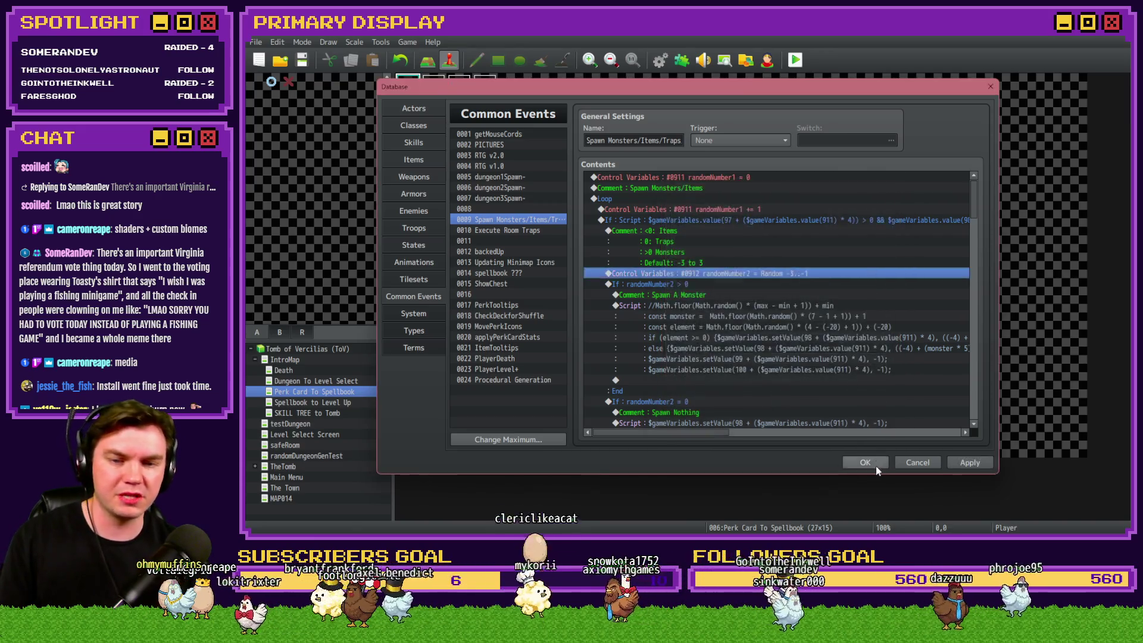
left_click(864, 463)
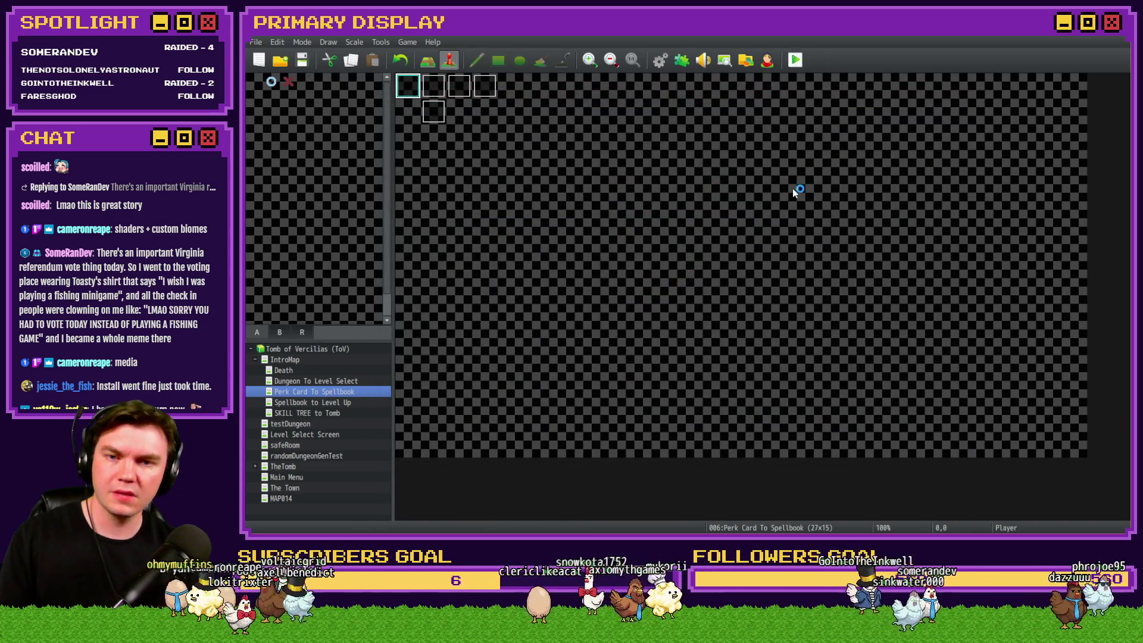
key("F12")
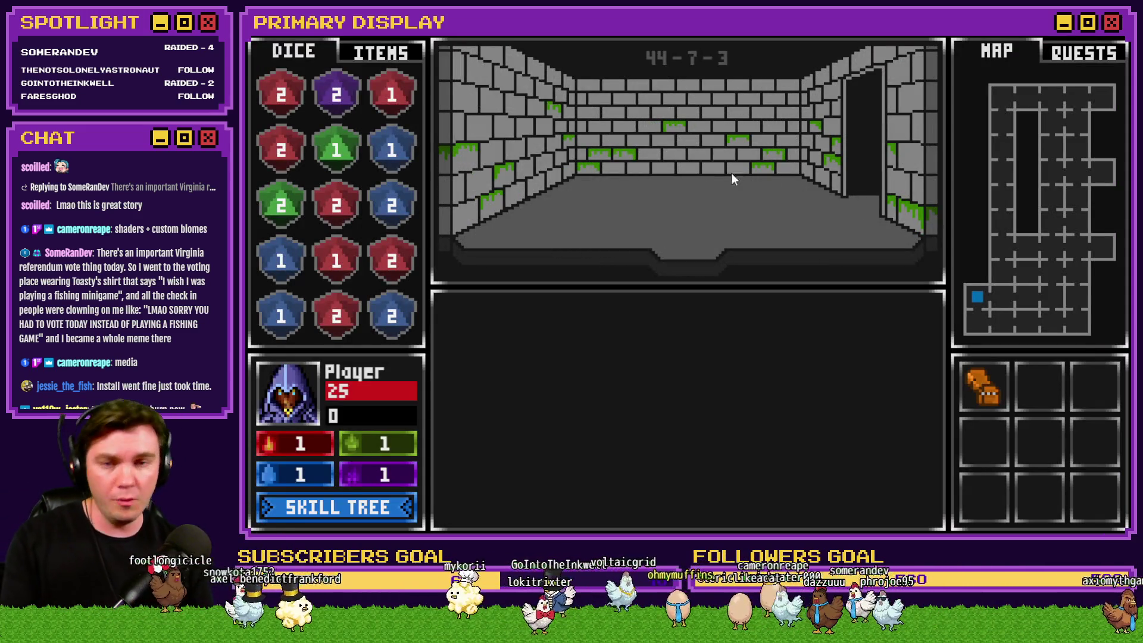
Step: Close the dungeon playtest and return to the Perk Card To Spellbook map editor
key("alt+F4")
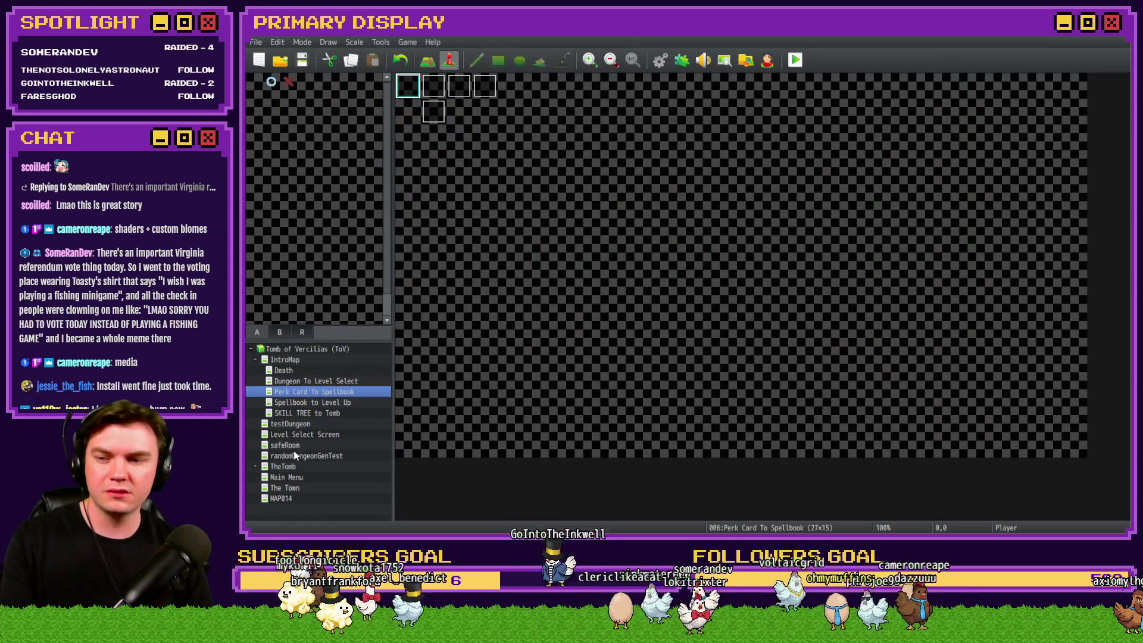
Step: Make the top-left tile of TheTomb map the player's starting position
left_click(299, 466)
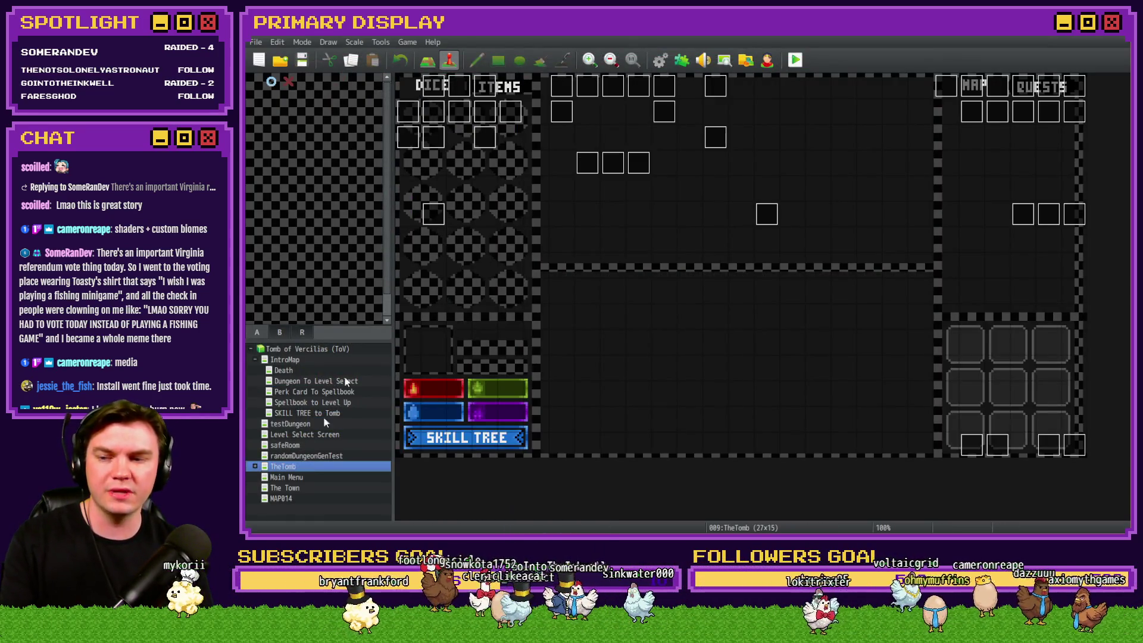
right_click(410, 87)
left_click(537, 232)
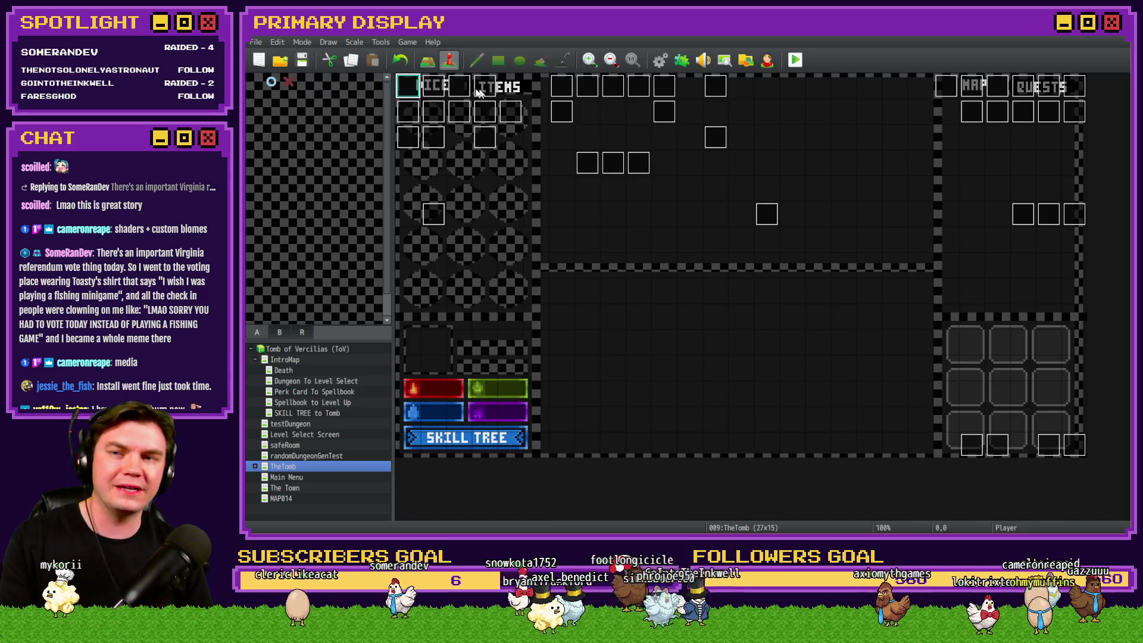
Step: Inspect the Int/Movement event unchanged, then save the project and start a playtest
double_click(434, 87)
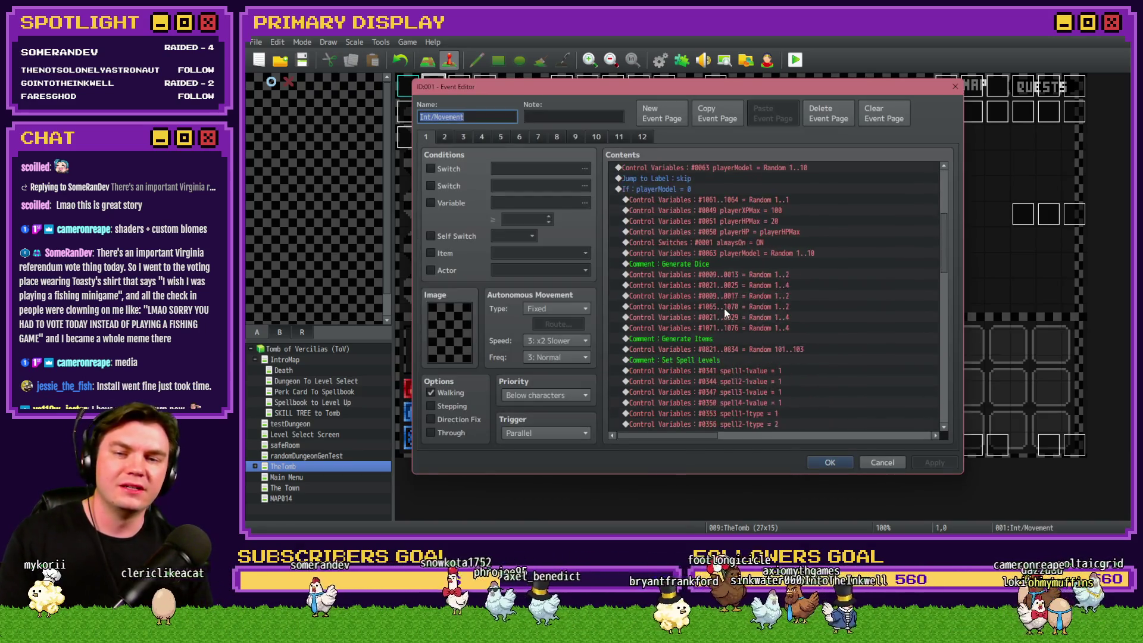
scroll(724, 309, "down", 3)
key("Escape")
left_click(795, 60)
left_click(644, 299)
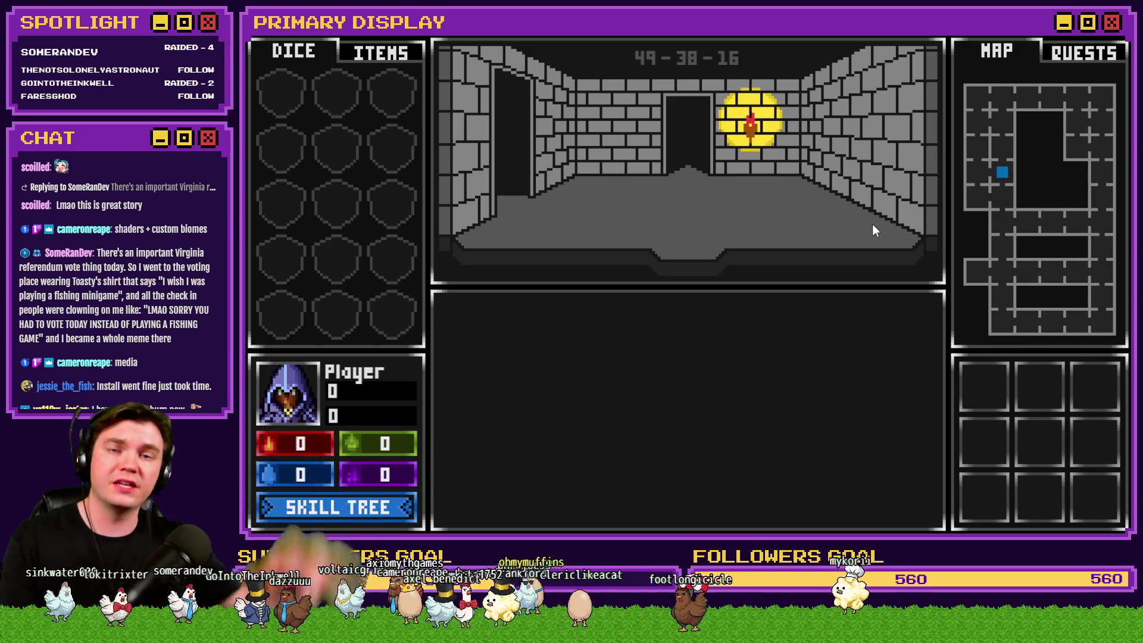
Step: Regenerate the dungeon three times, then close the playtest and return to YouTube Studio
key("r")
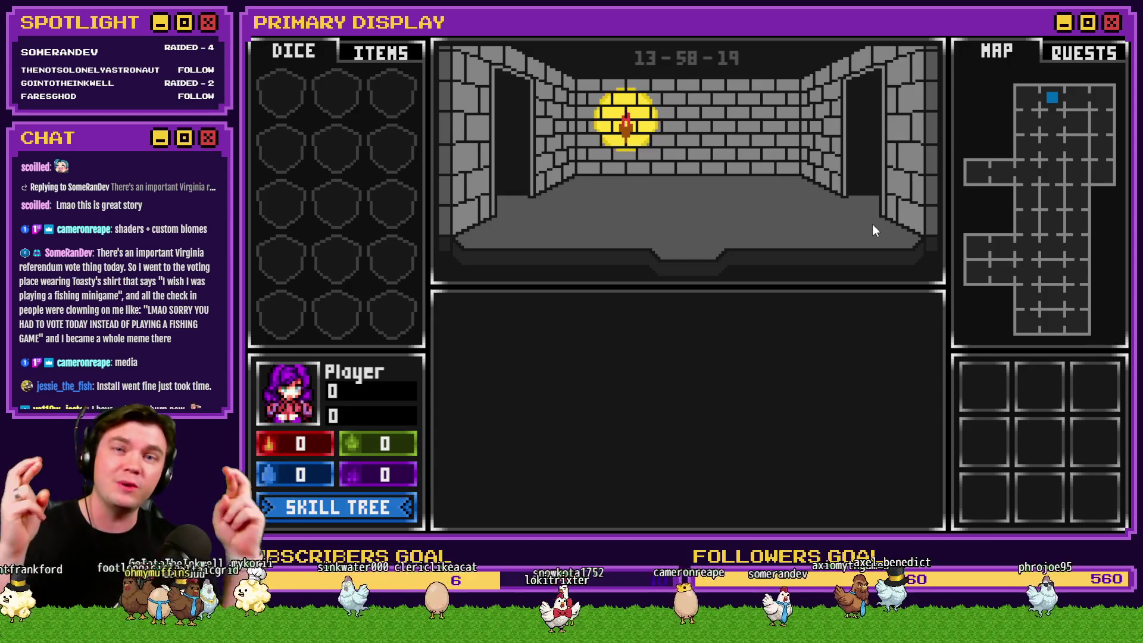
key("r")
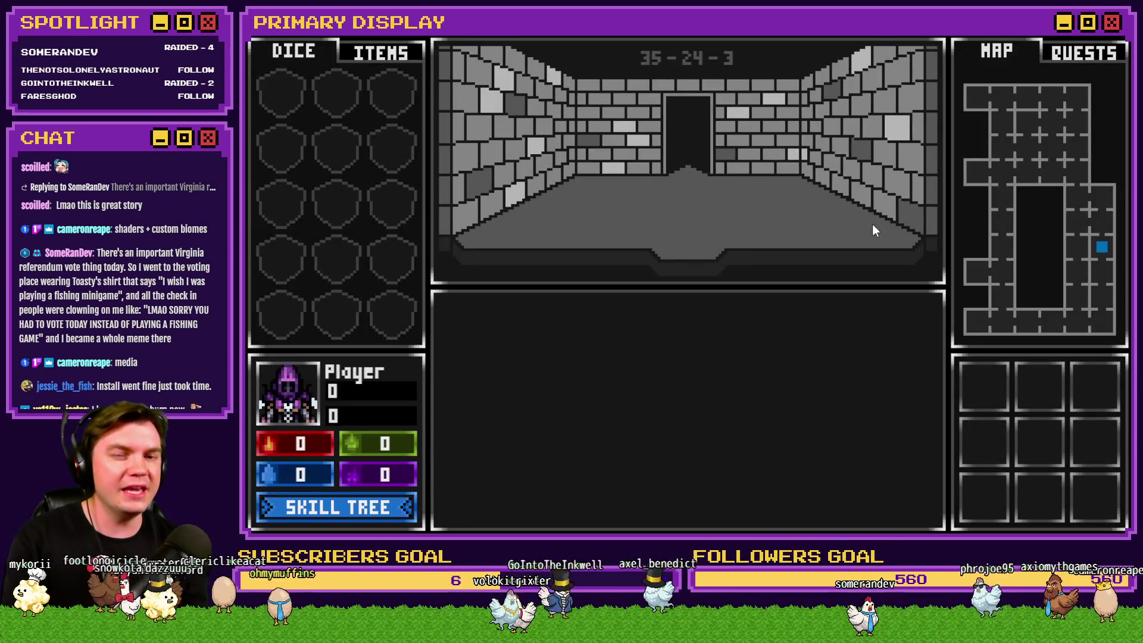
key("r")
key("r")
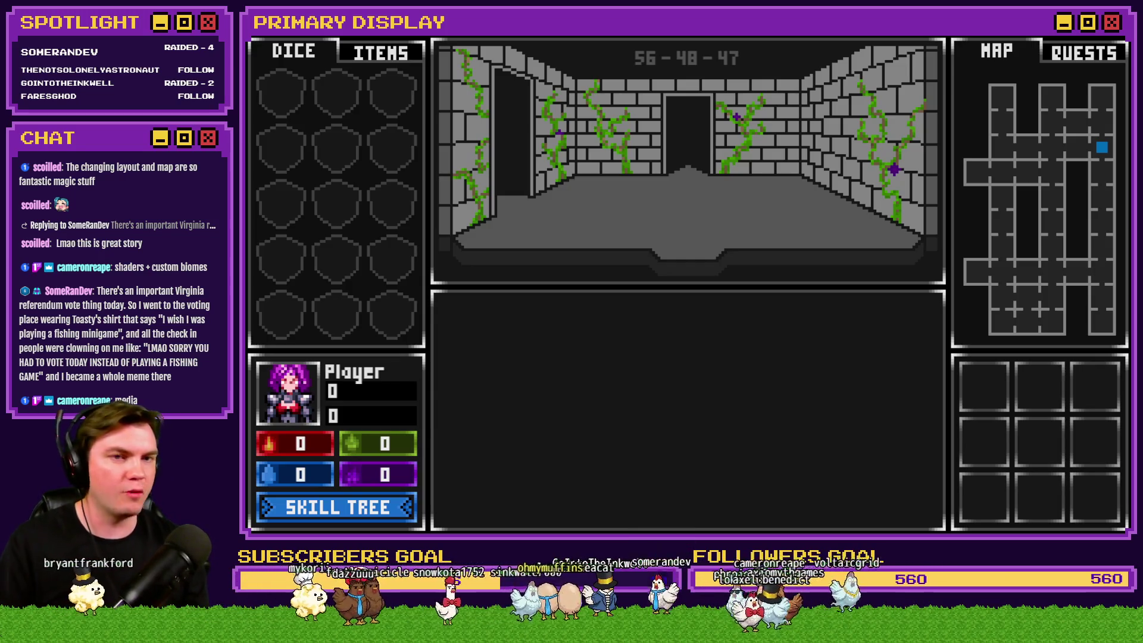
key("alt+F4")
key("alt+Tab")
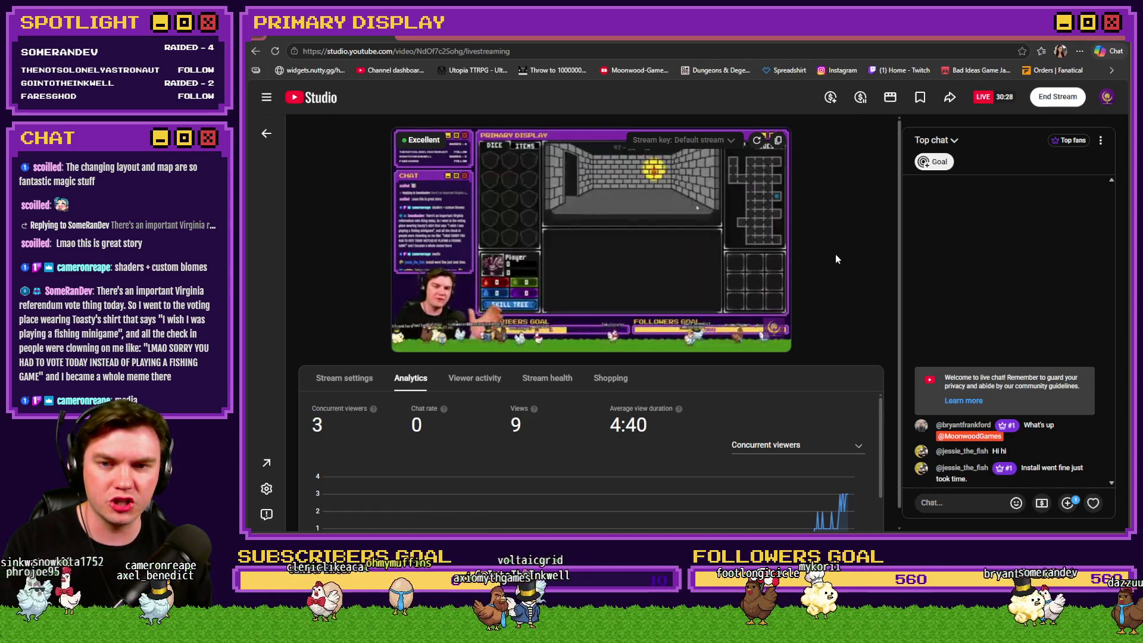
Step: Pause and resume the livestream preview several times, then go to the Tomb of Vercilias board
key("space")
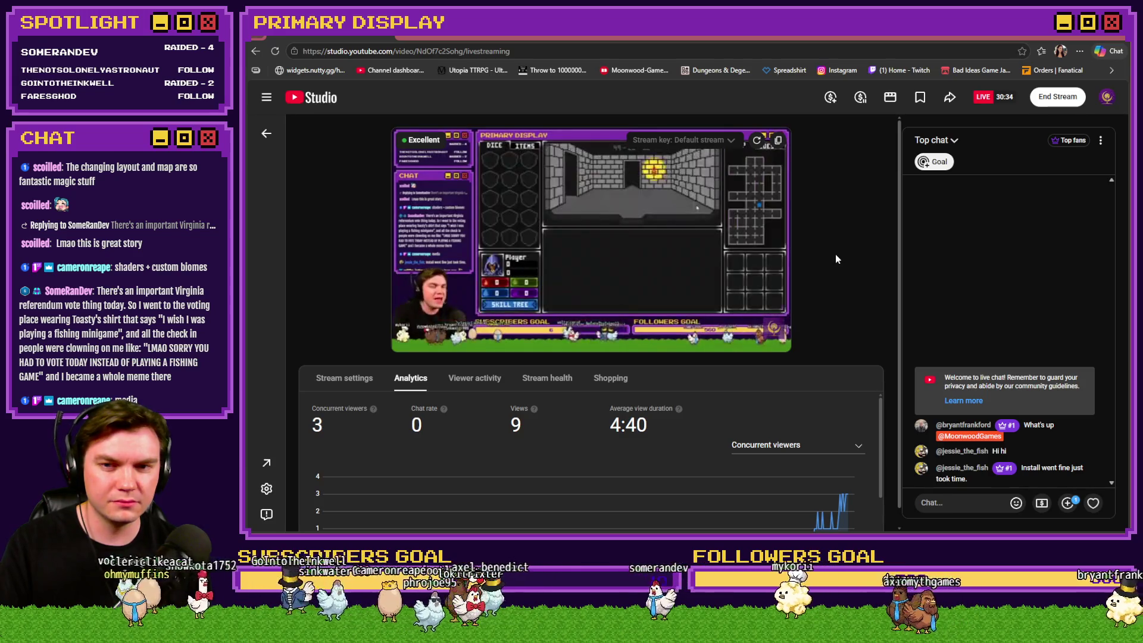
key("space")
key("space")
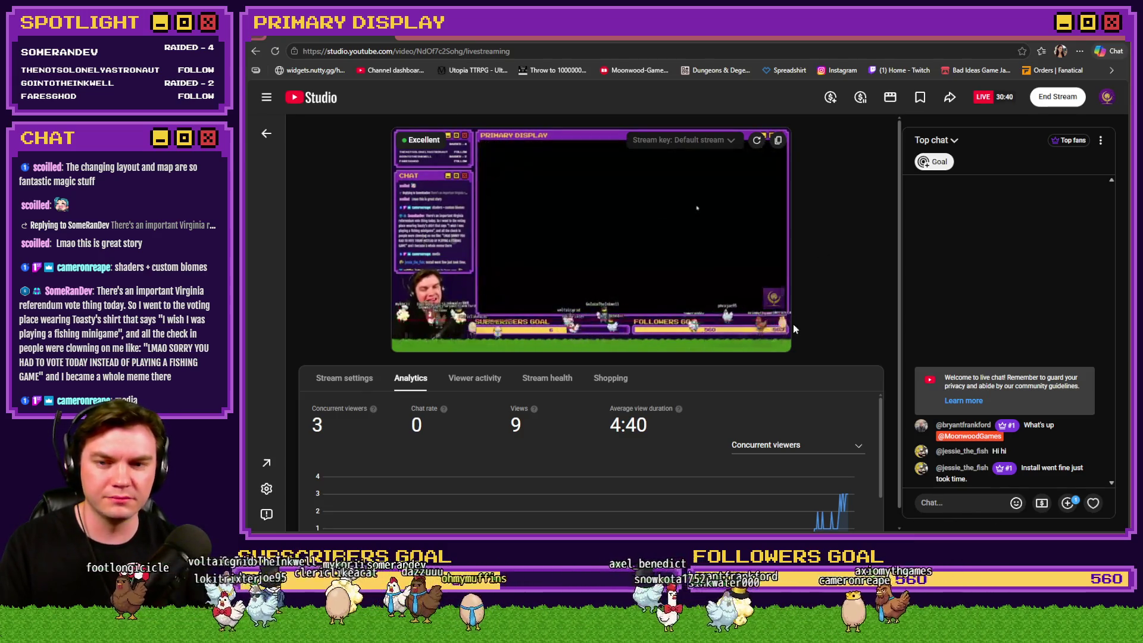
left_click(731, 259)
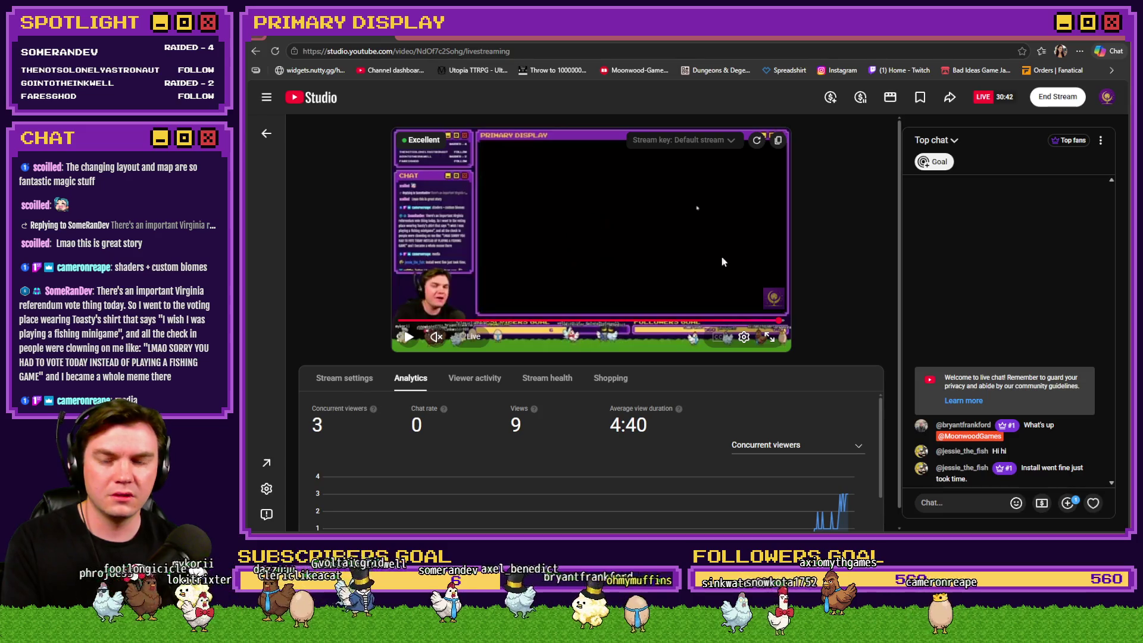
key("space")
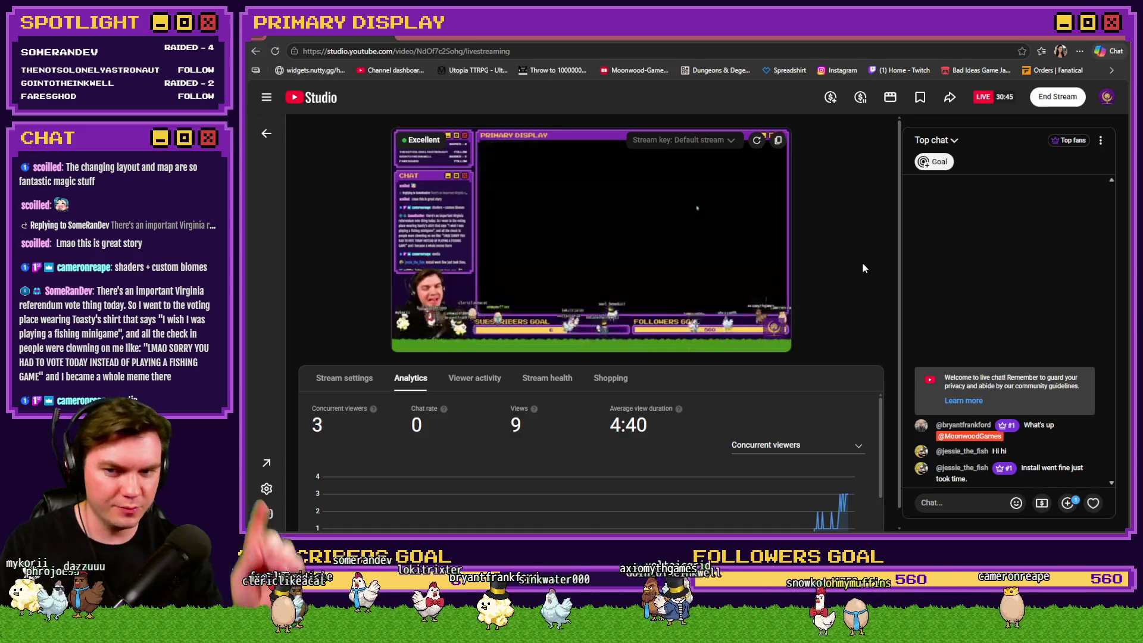
key("space")
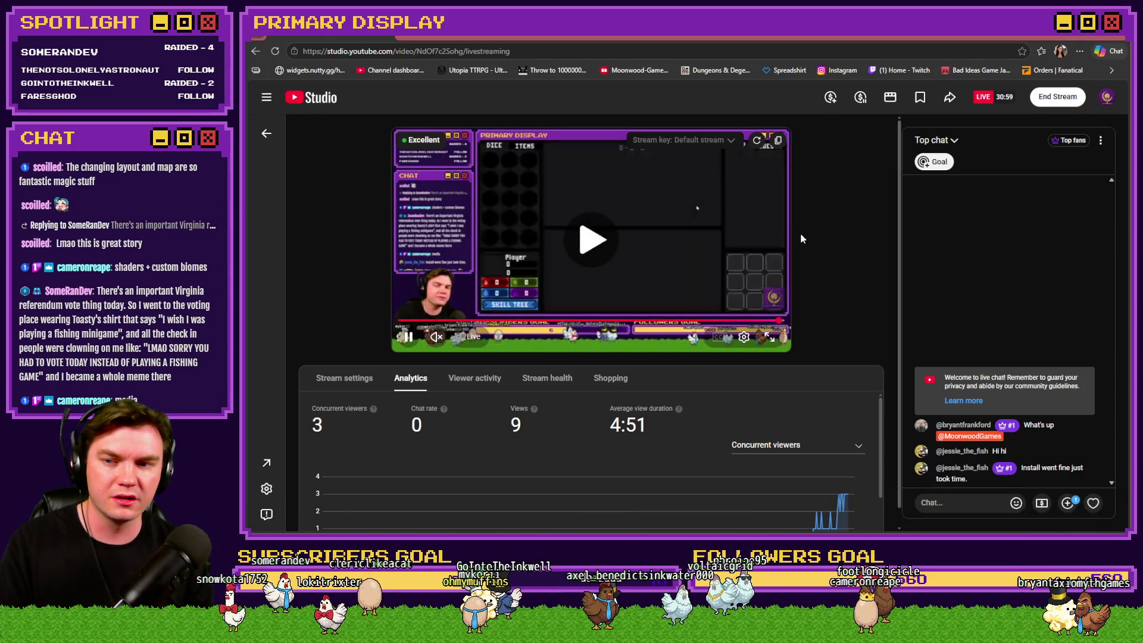
key("space")
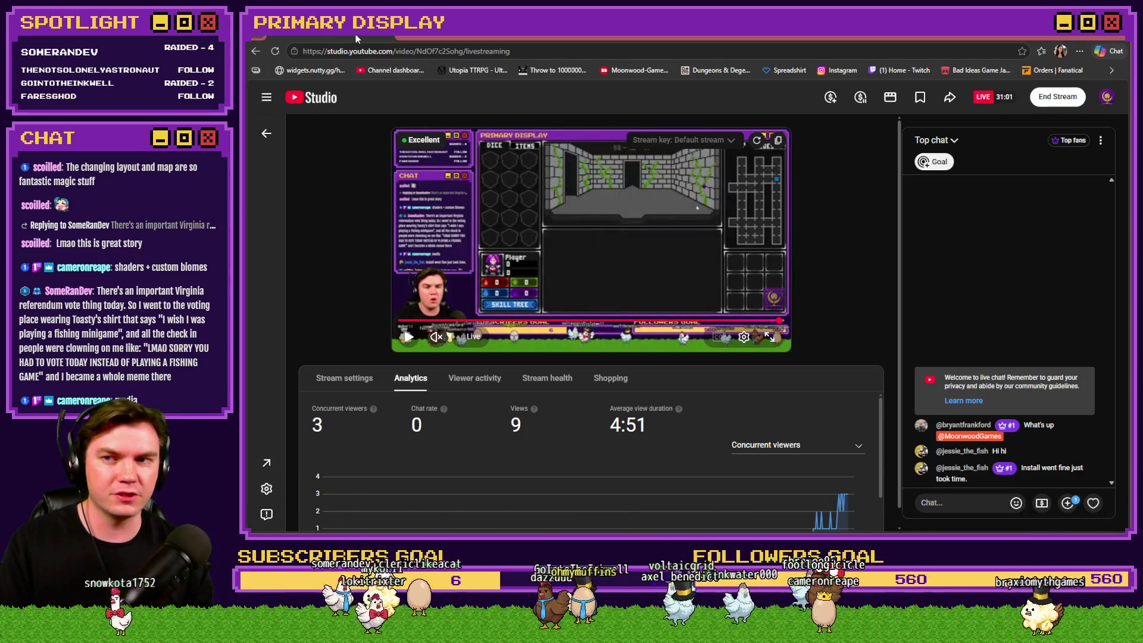
left_click(358, 38)
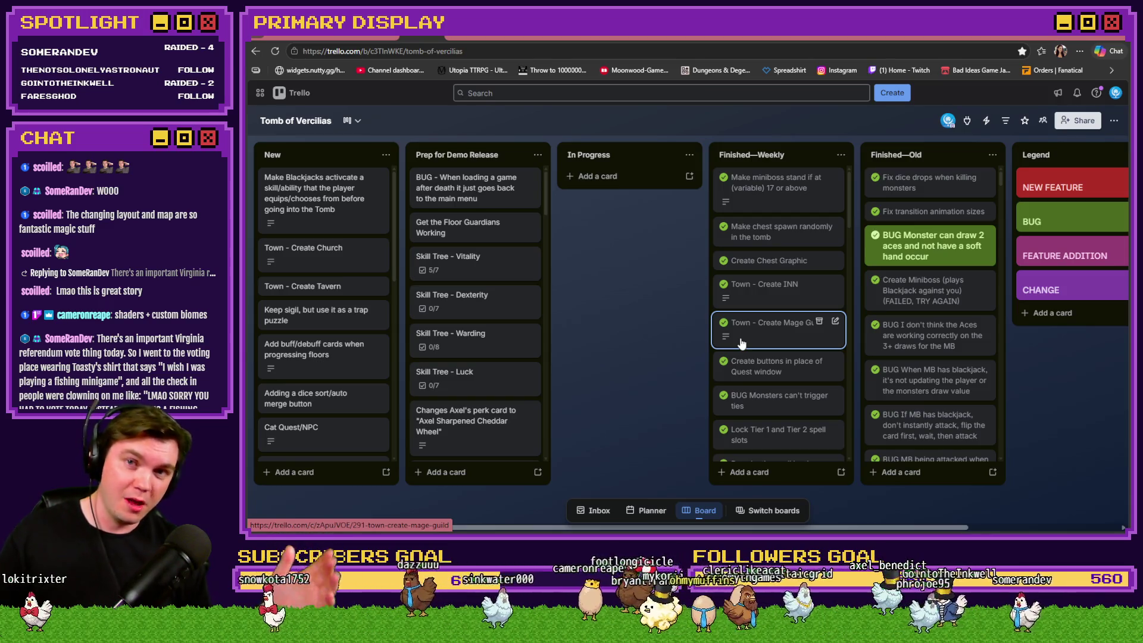
Step: Open the Channel Point Credit Names description for editing and locate the viewer's entry
scroll(321, 338, "down", 5)
scroll(321, 338, "down", 3)
left_click(327, 300)
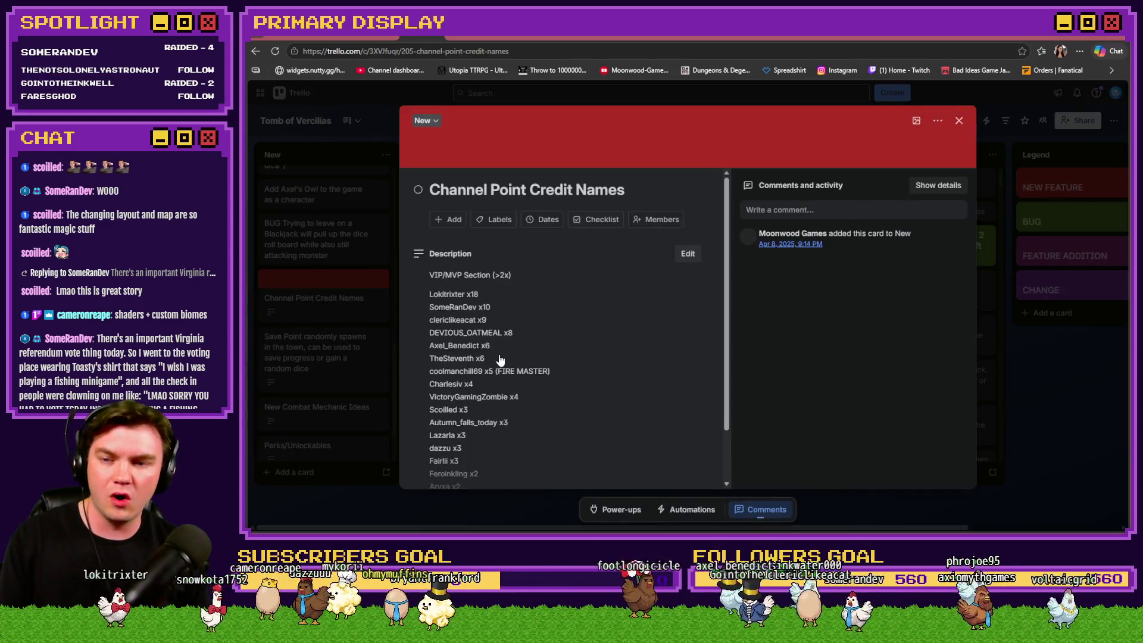
left_click(529, 379)
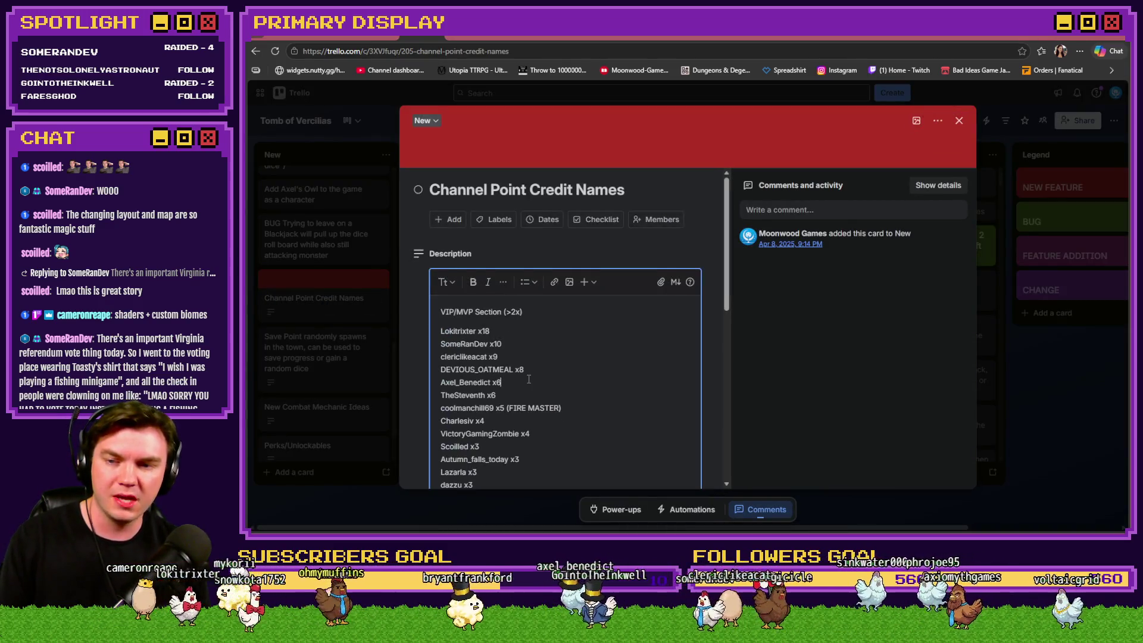
scroll(528, 379, "down", 10)
key("ctrl+f")
type("cha")
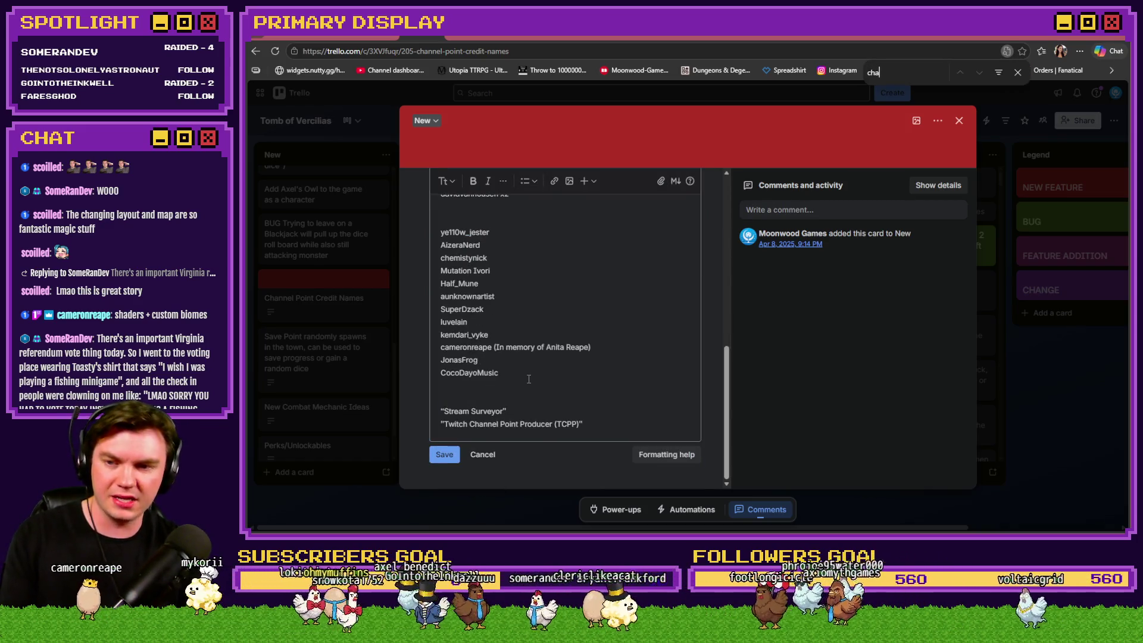
type("r")
left_click(479, 329)
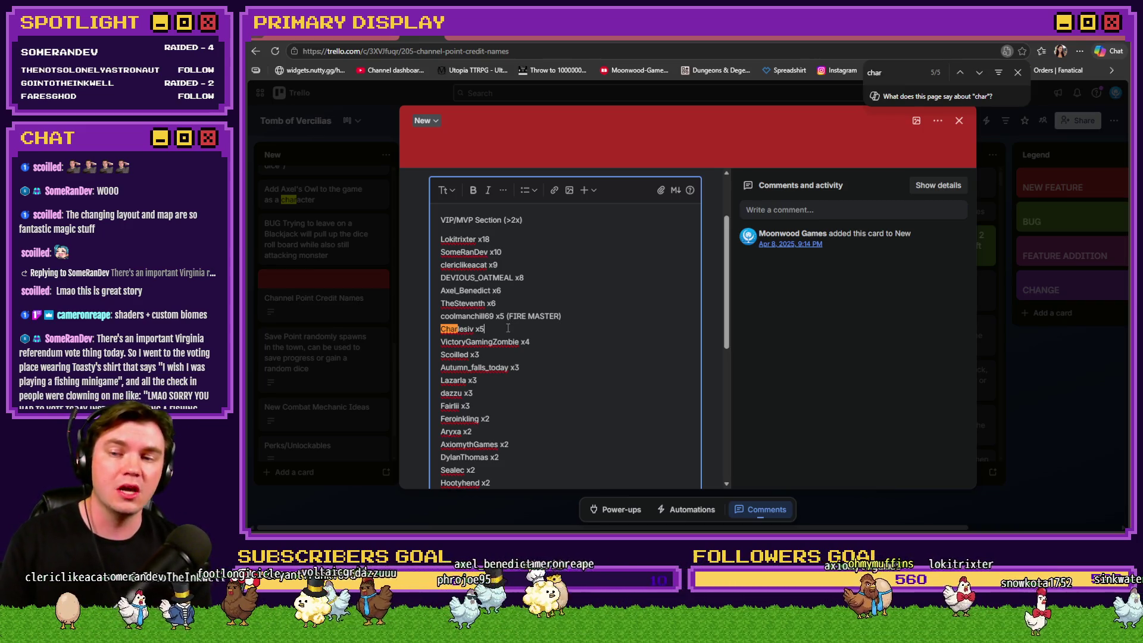
Step: Re-enter the viewer's credit as x5 on a new line below the x6 names
key("BackSpace")
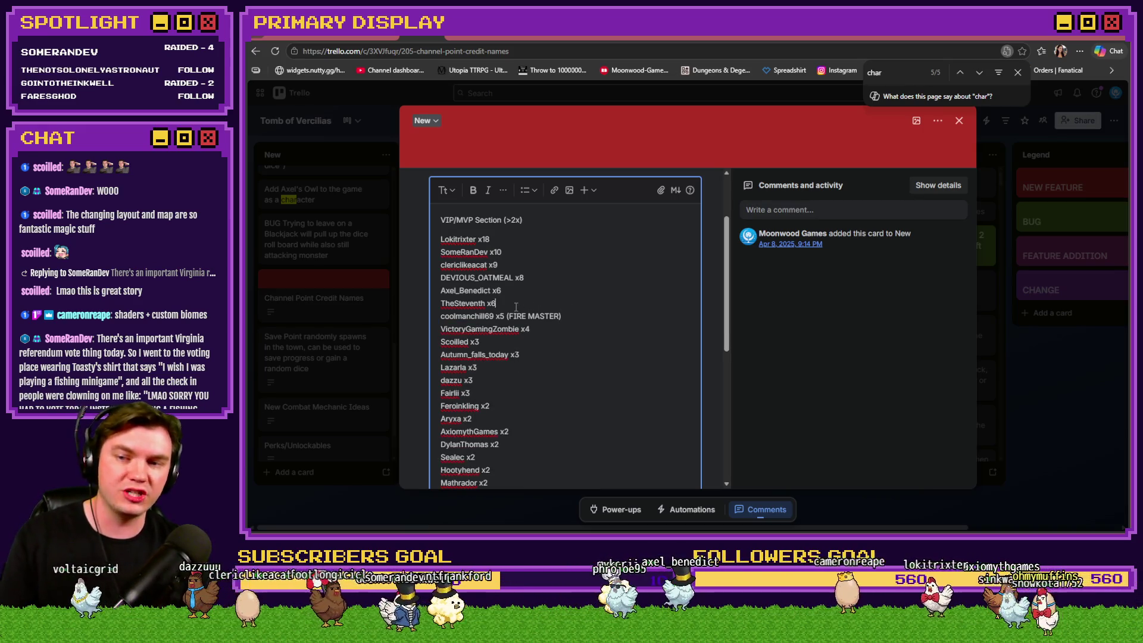
key("Return")
type("Charlesiv x5")
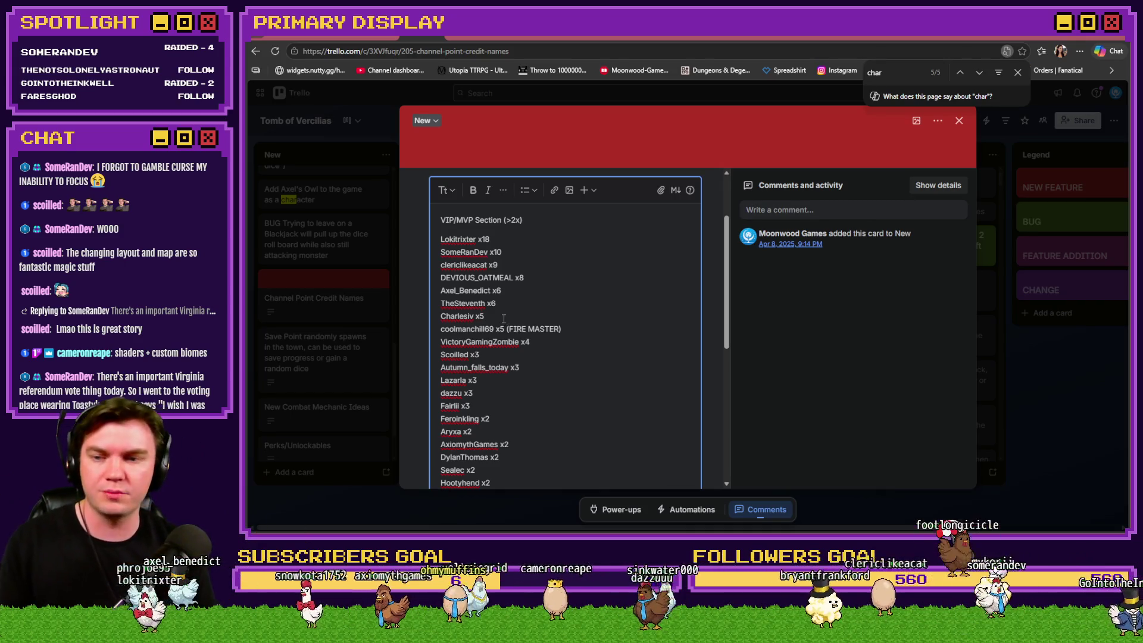
scroll(504, 319, "down", 10)
left_click(445, 455)
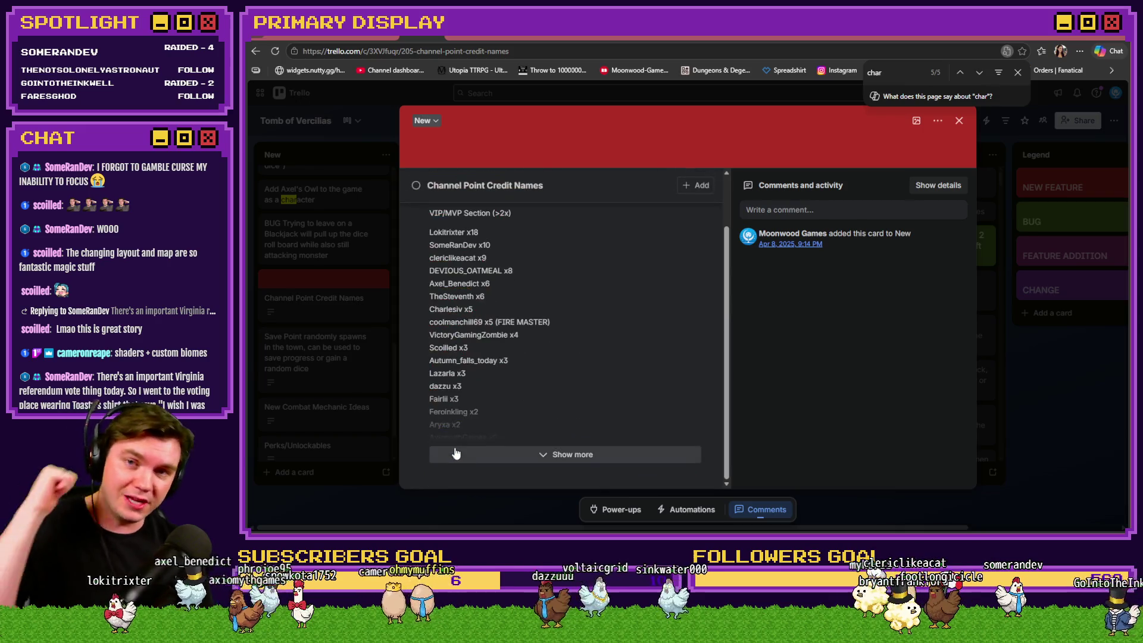
scroll(483, 419, "up", 2)
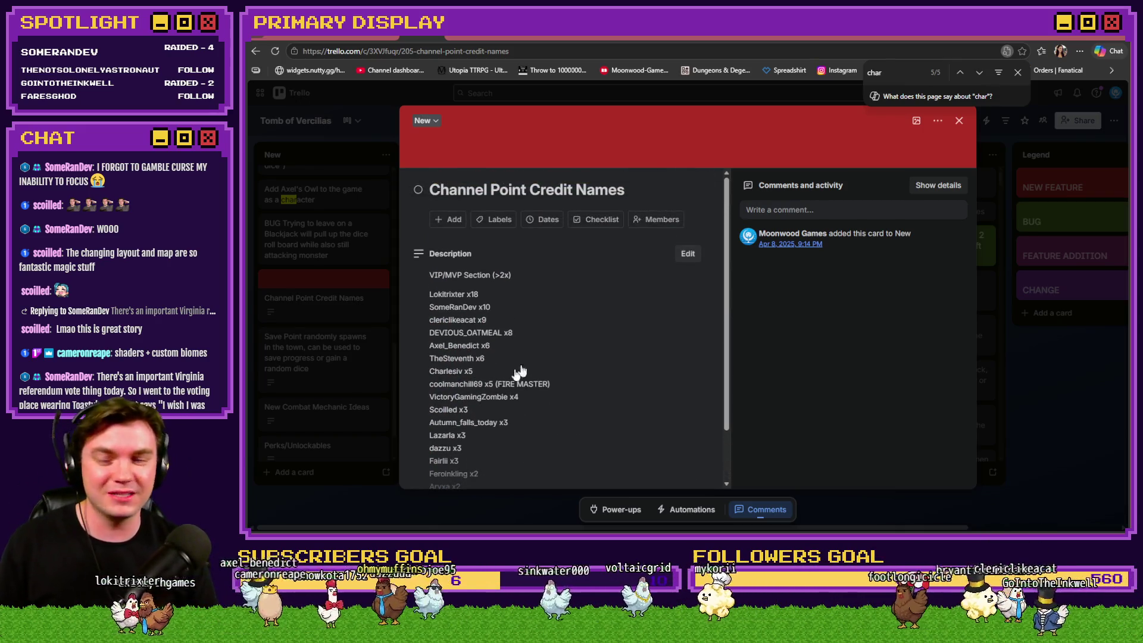
left_click(958, 120)
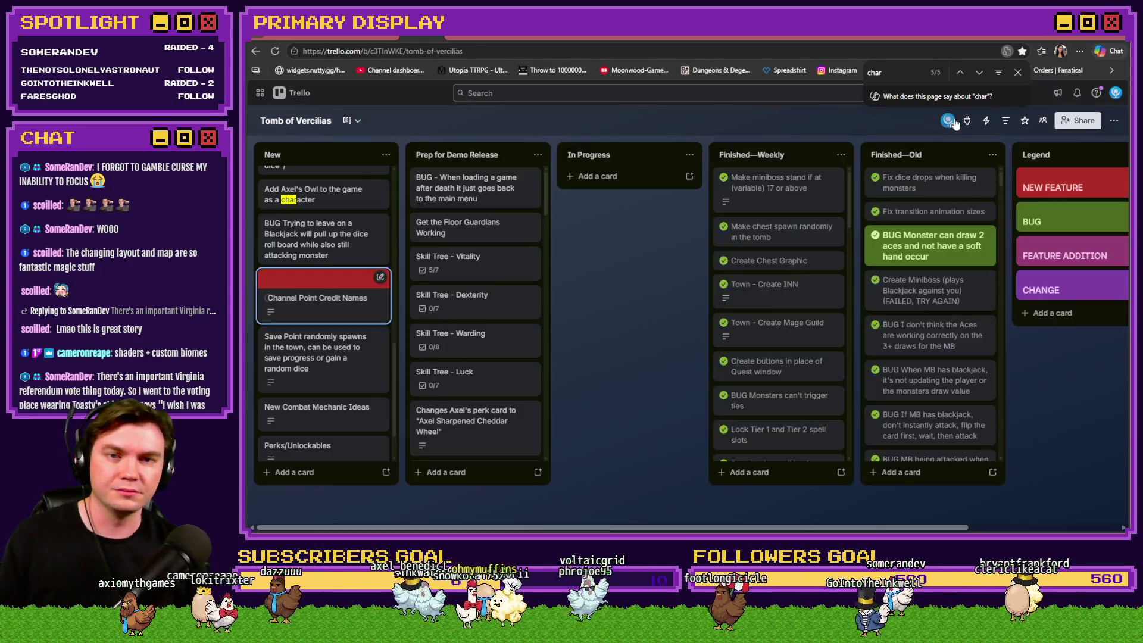
left_click(1017, 73)
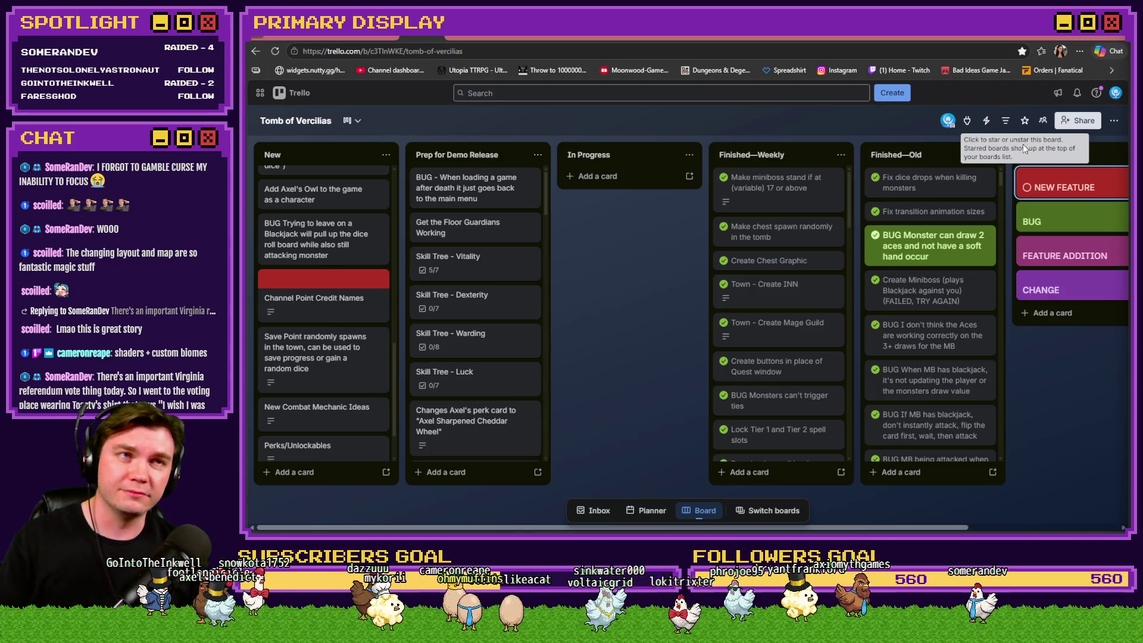
key("ctrl+t")
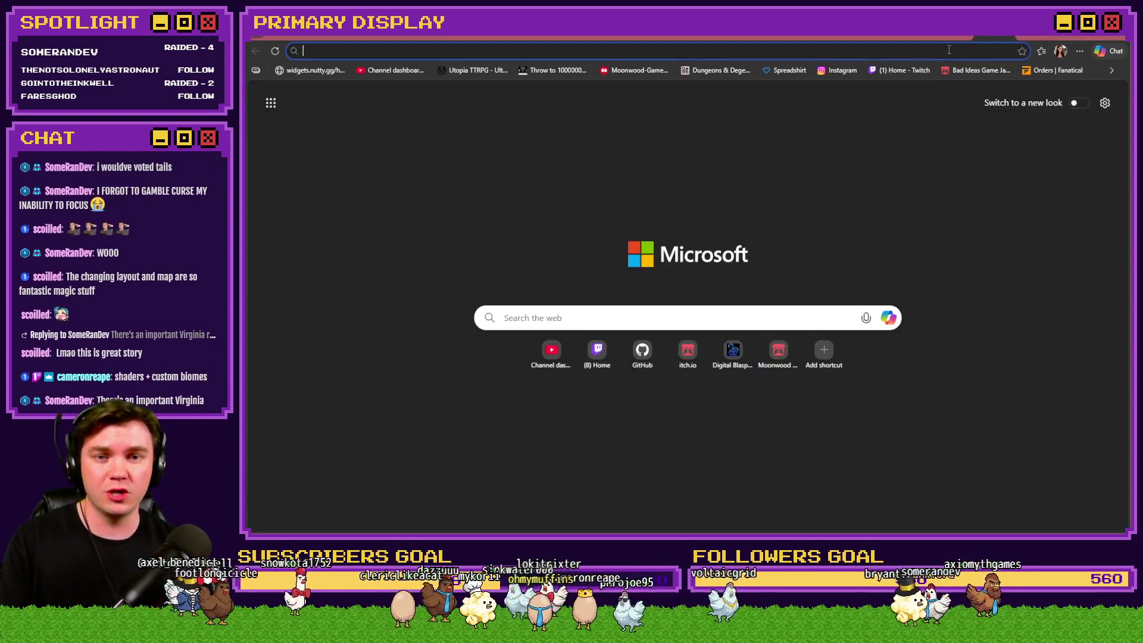
Step: Search the web for 'coin flip' and flip Google's coin again
type("coin flip0")
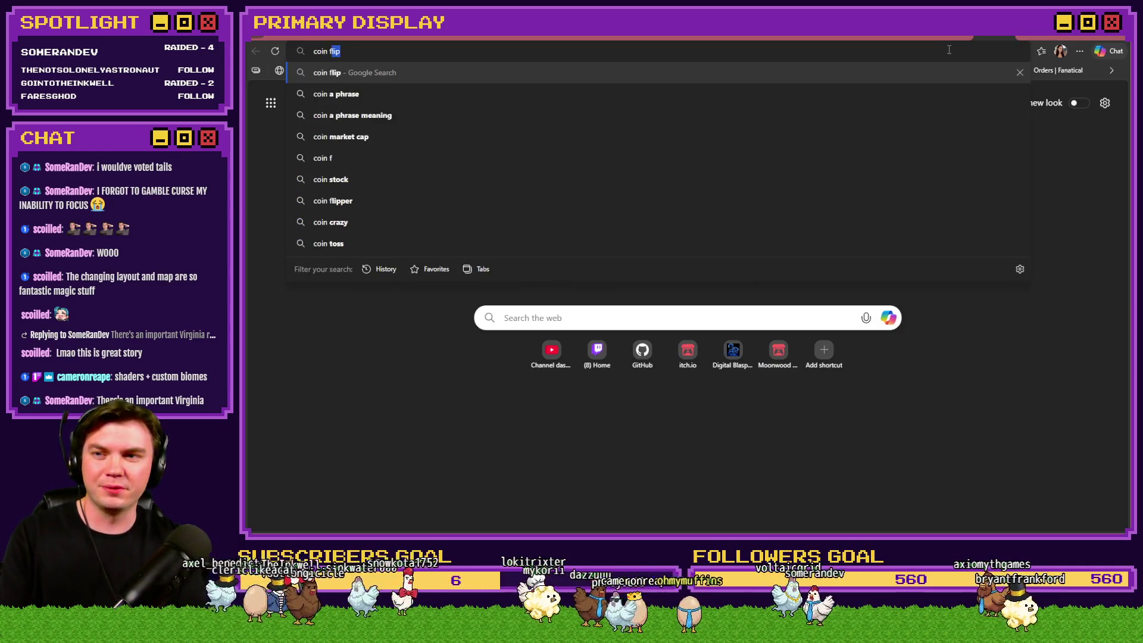
key("BackSpace")
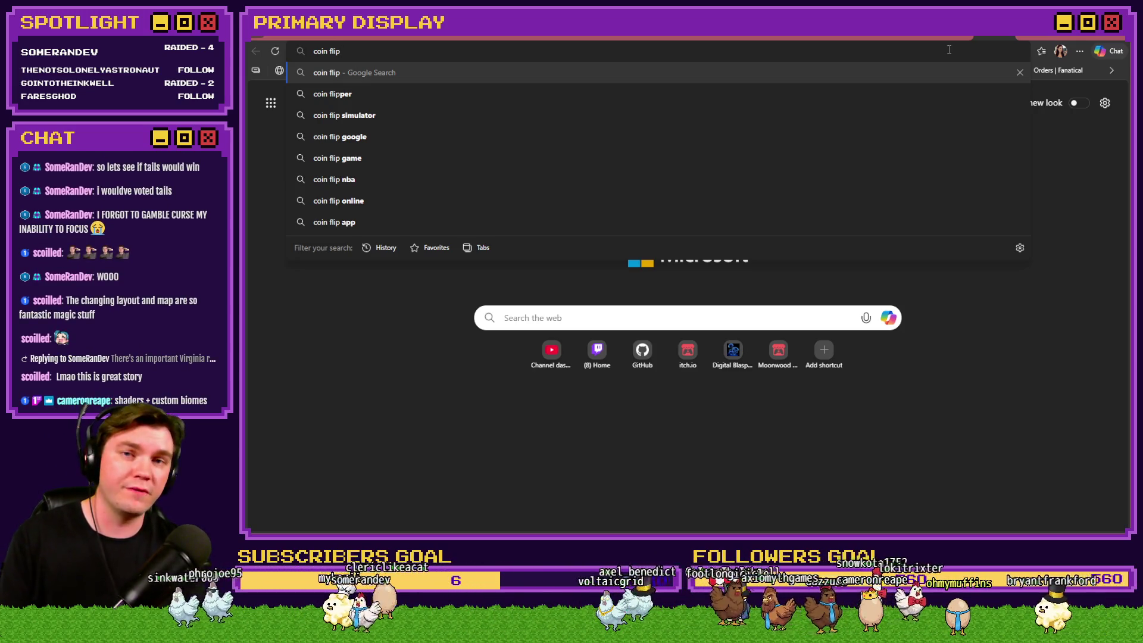
key("Return")
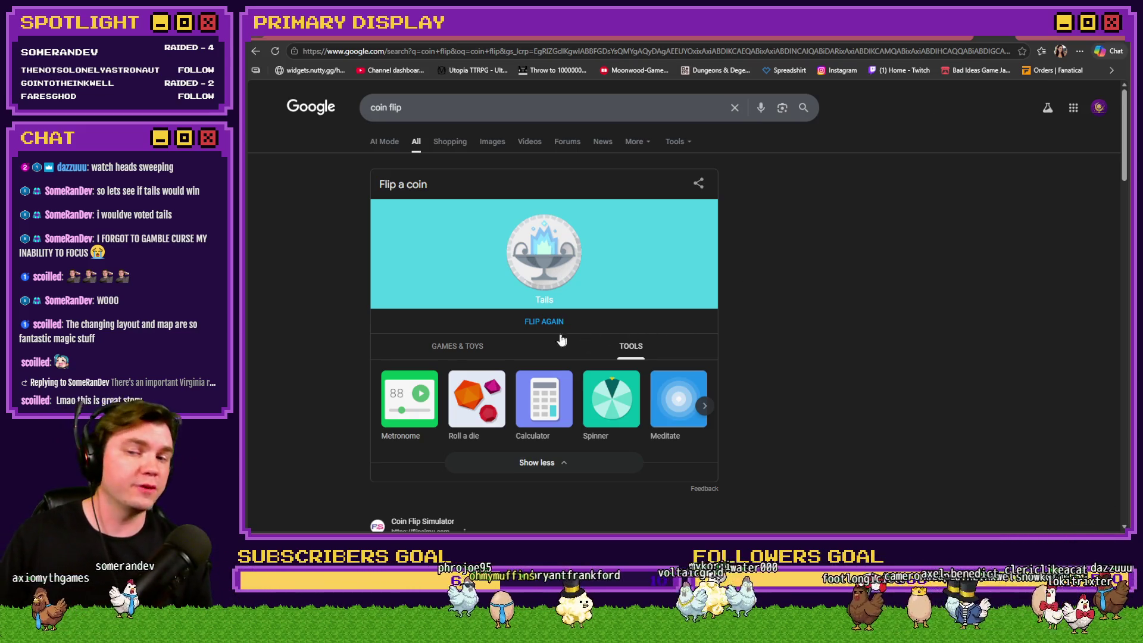
left_click(541, 322)
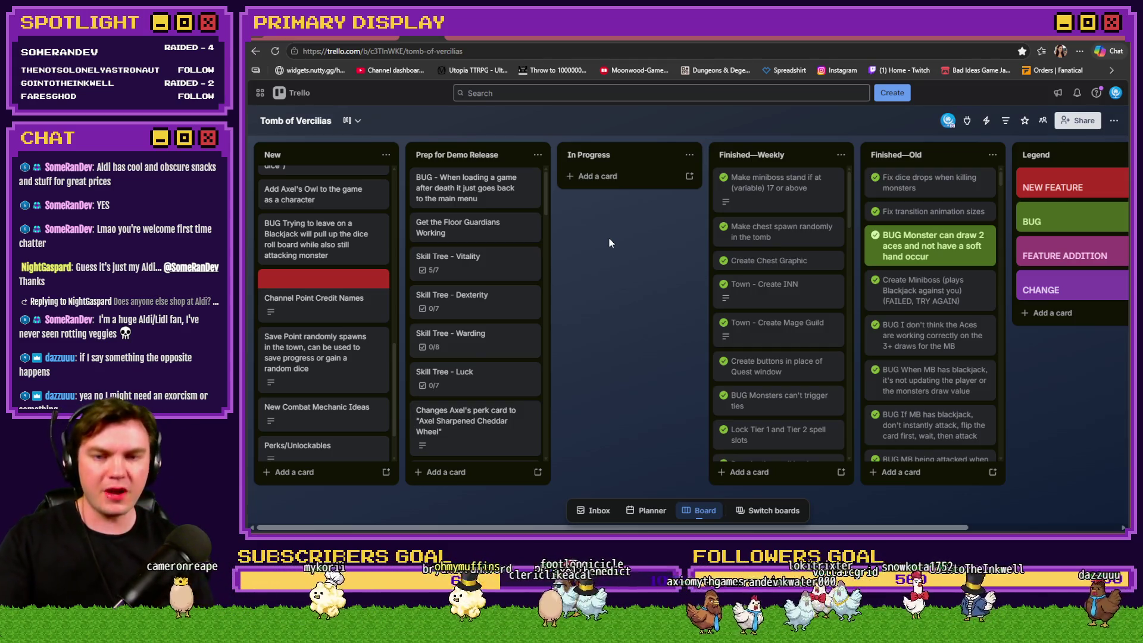
Step: Switch to RPG Maker MZ, start a playtest of the tomb dungeon, and walk forward three rooms
key("alt+Tab")
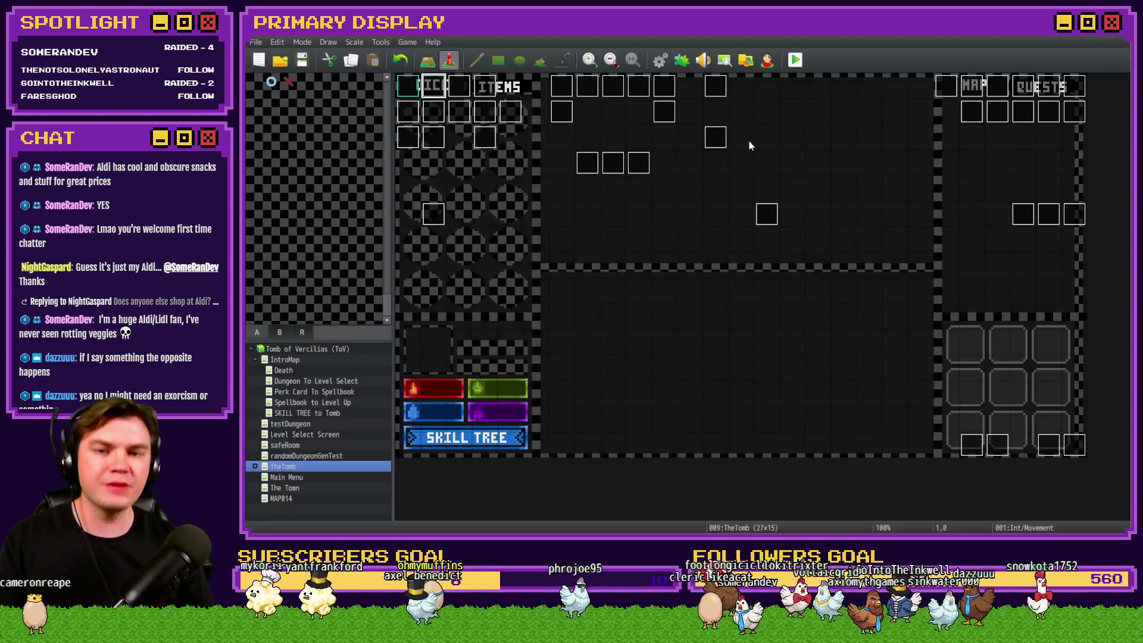
left_click(797, 62)
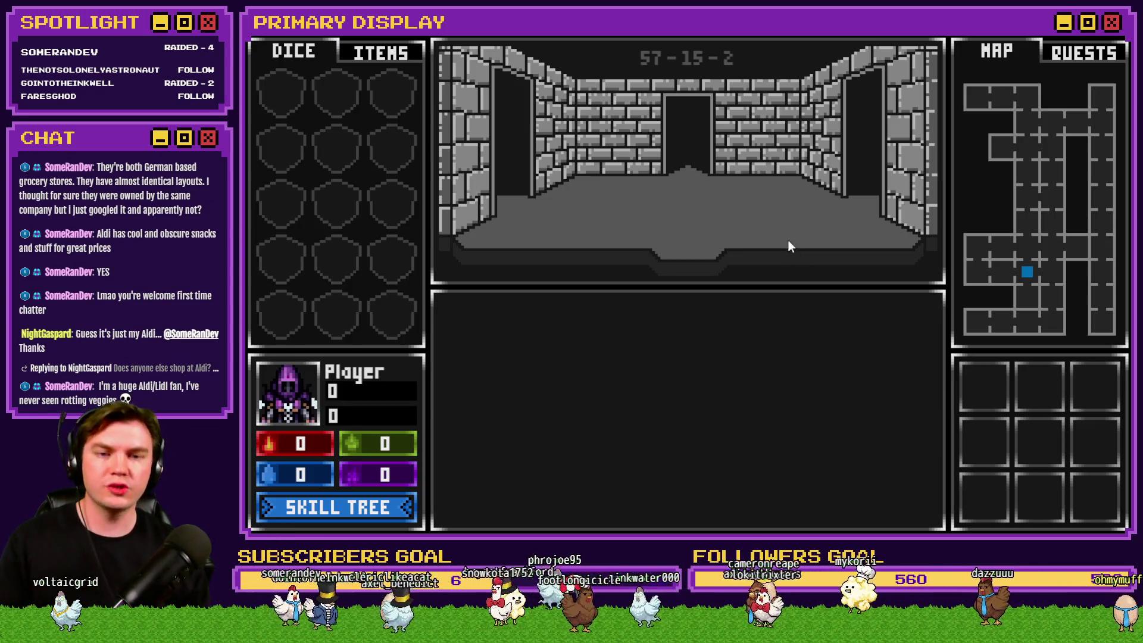
key("w")
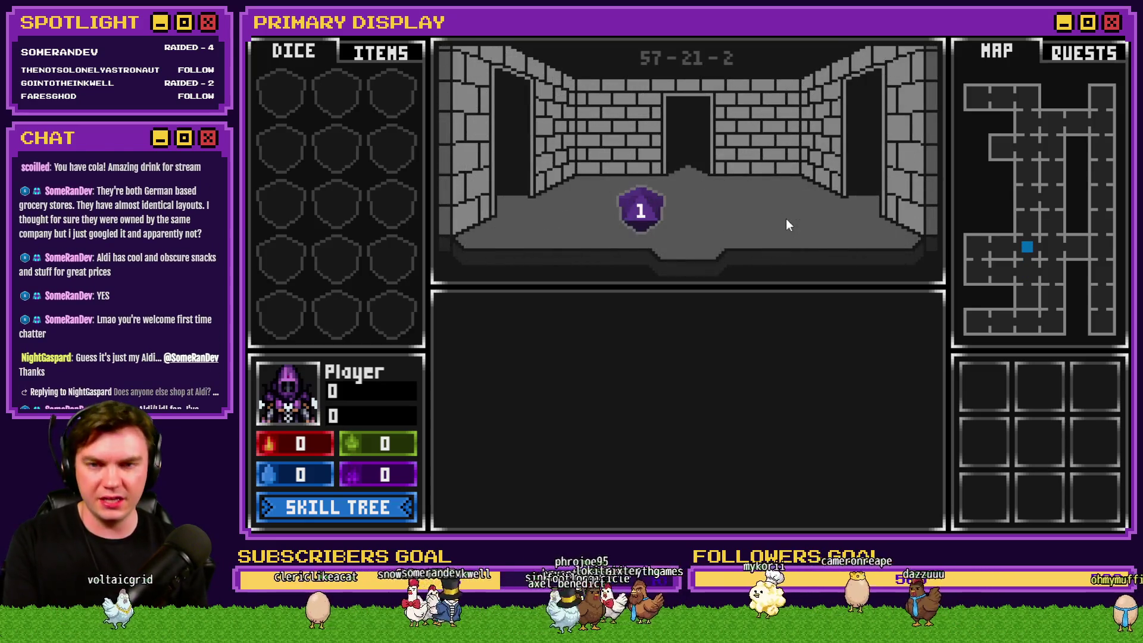
key("w")
key("w")
key("w")
key("w")
key("w")
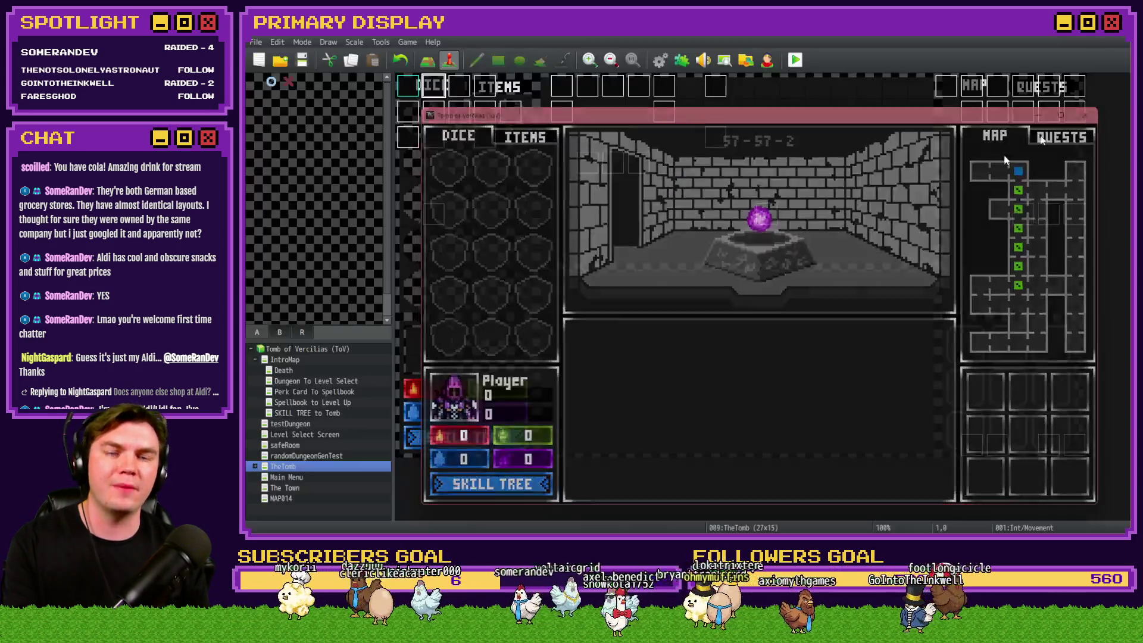
Step: Close the running playtest and select the Perk Card To Spellbook map in the map list
key("alt+F4")
left_click(298, 412)
key("Up")
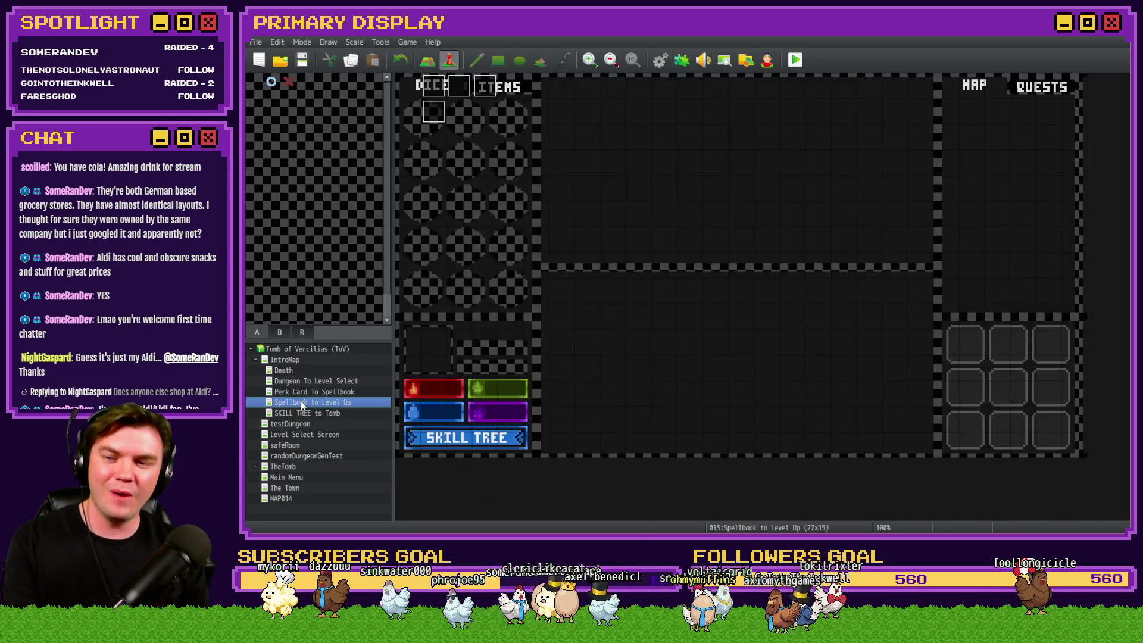
key("Up")
Step: Make the map's top-left tile the player's starting position and launch a fresh playtest
left_click(406, 91)
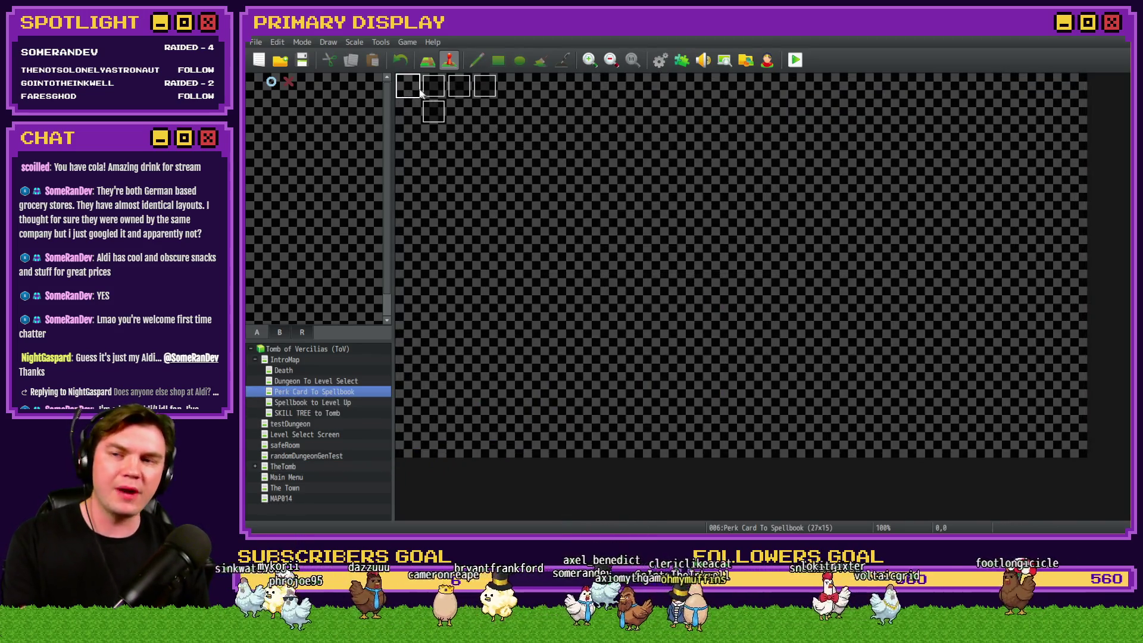
right_click(416, 98)
mouse_move(476, 229)
left_click(529, 230)
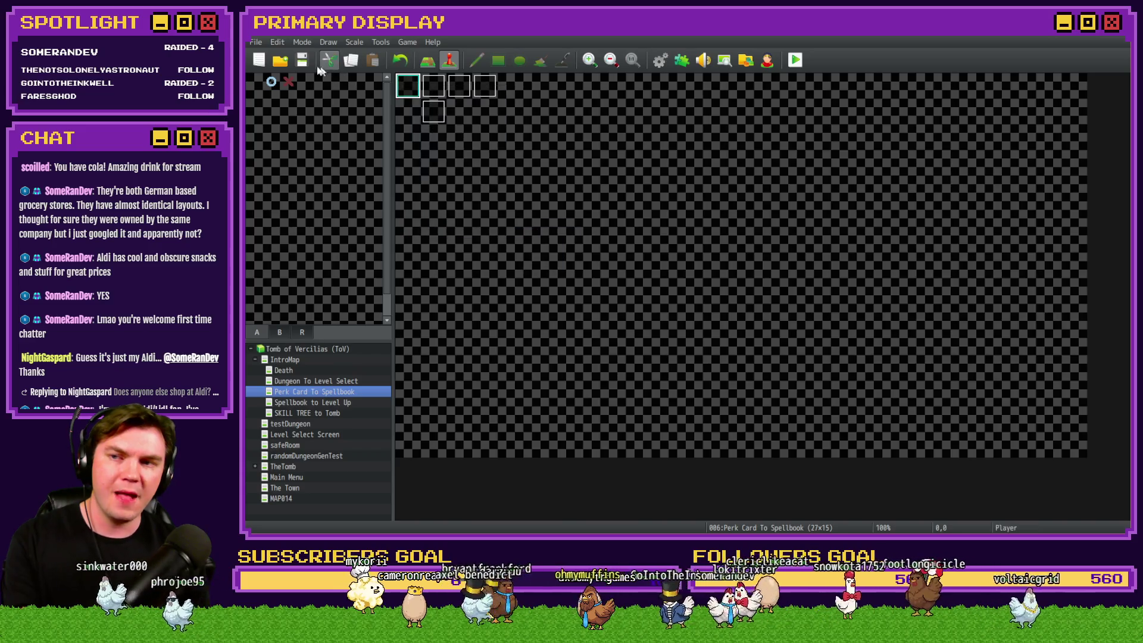
left_click(795, 60)
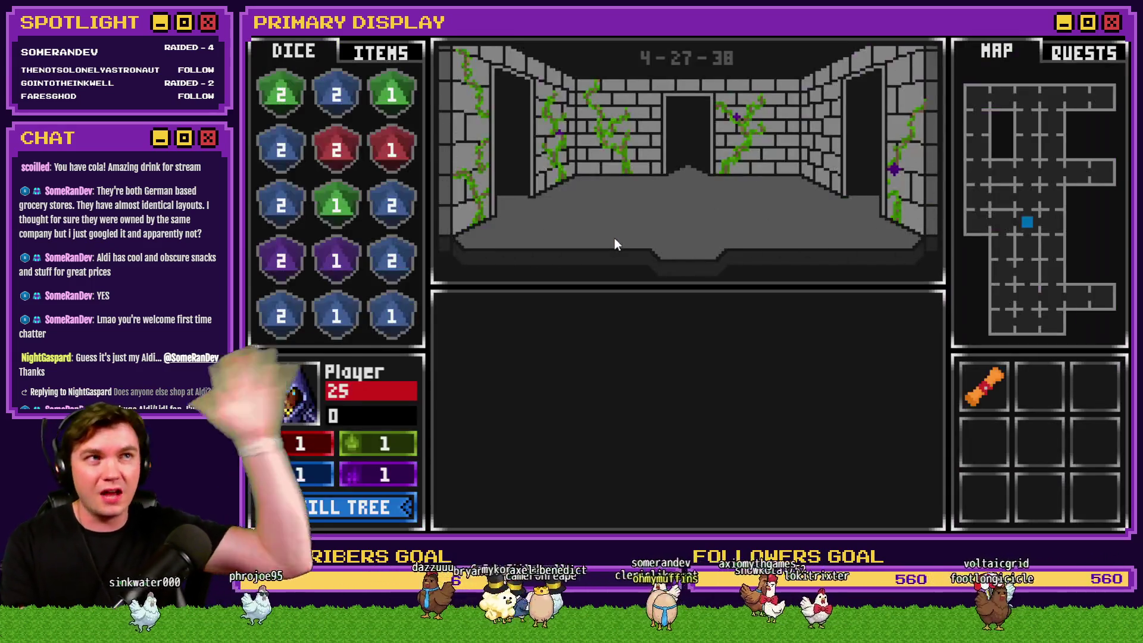
Step: Check the inventory, walk to the glyph room, attune to the glyphs, and pick the Fantastic Scroll perk
left_click(340, 52)
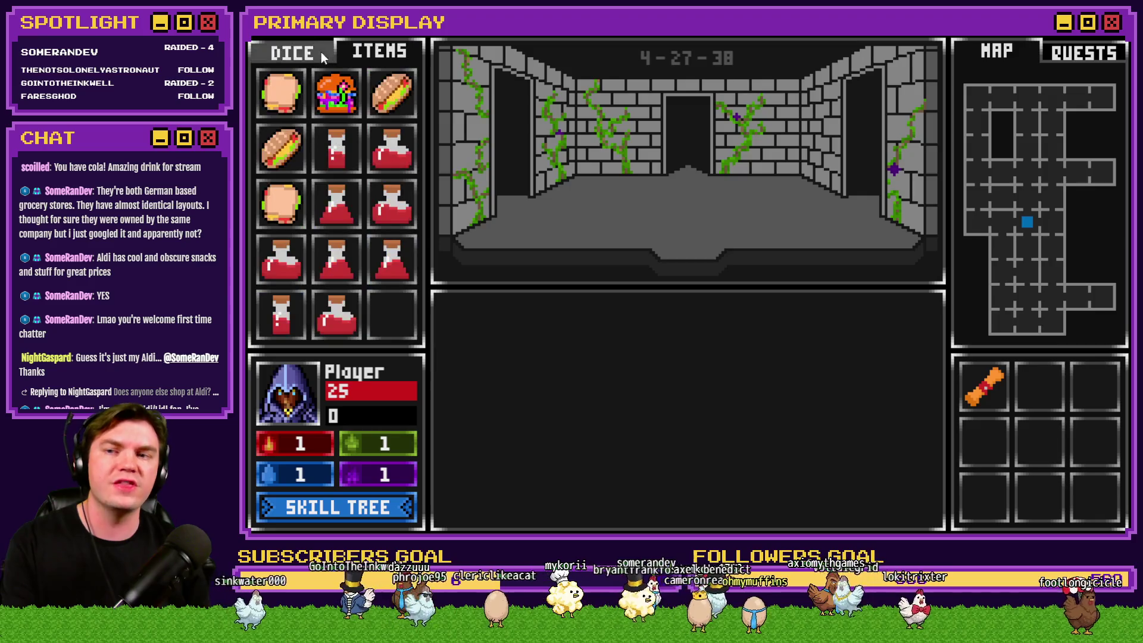
left_click(298, 52)
key("w")
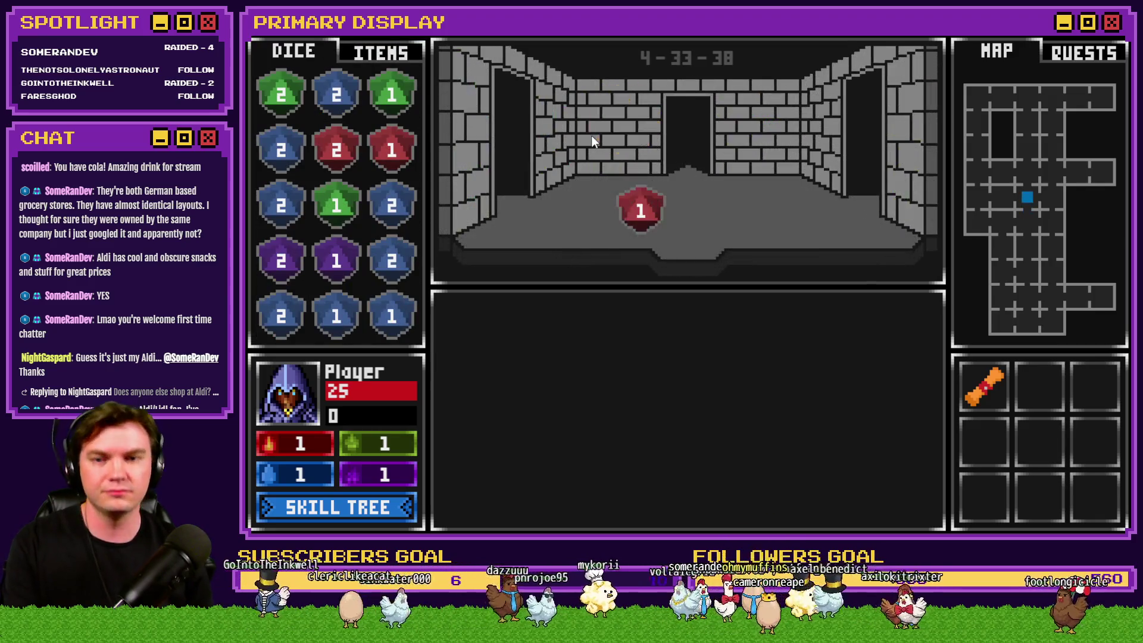
key("w")
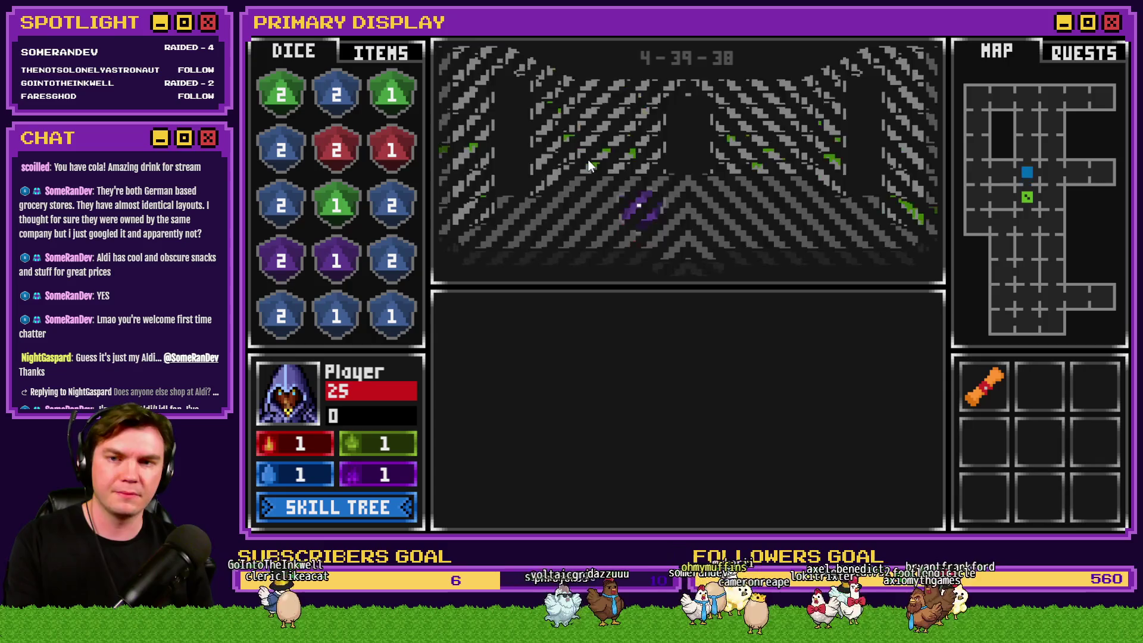
key("a")
left_click(712, 431)
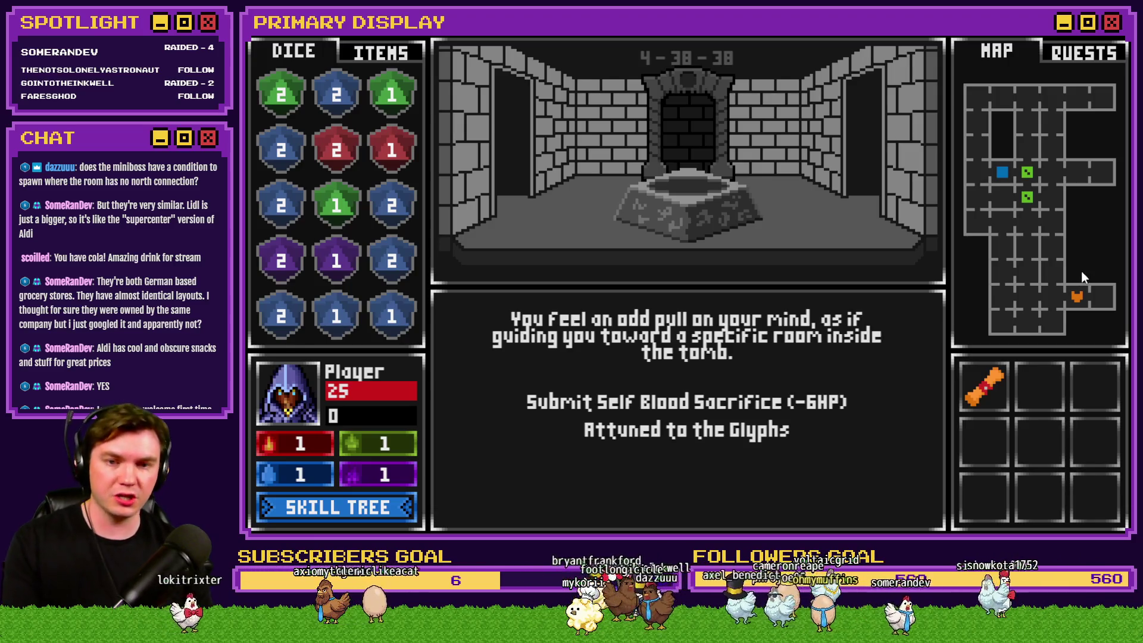
key("r")
left_click(456, 255)
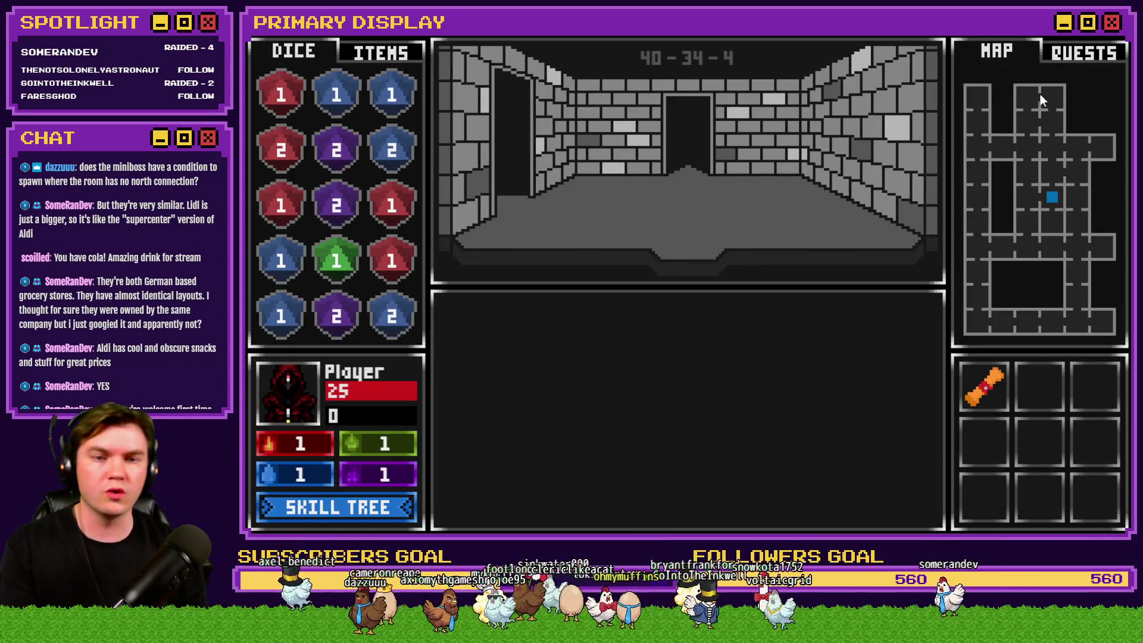
Step: Walk through the dungeon to the pedestal and drag the Void Stone into the Items grid
key("a")
key("s")
key("s")
key("a")
key("a")
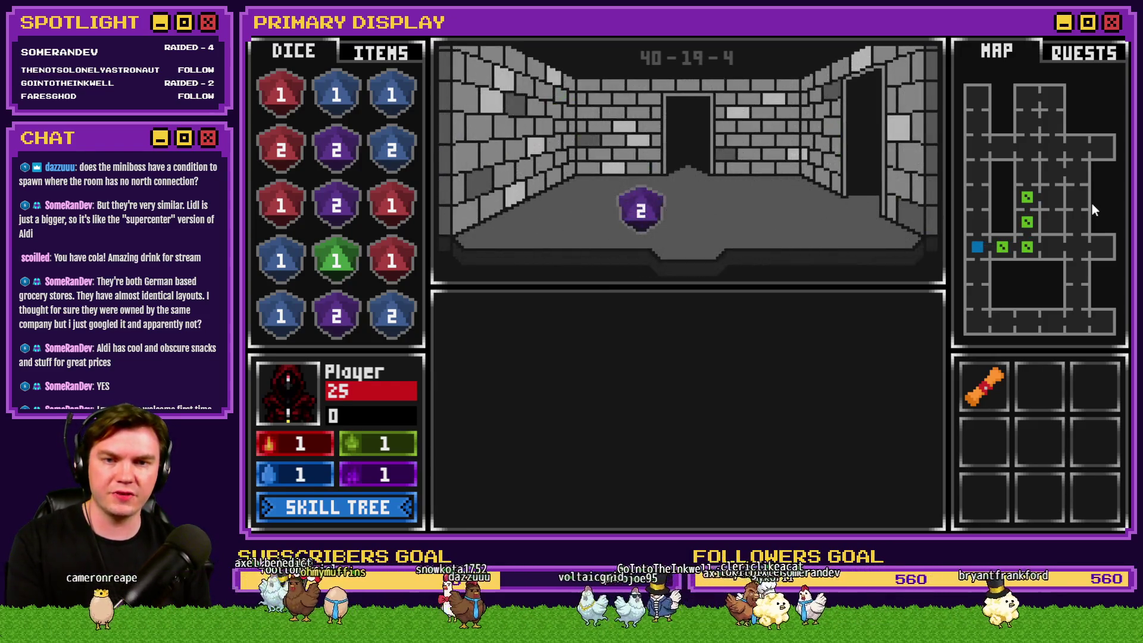
key("w")
key("w")
key("w")
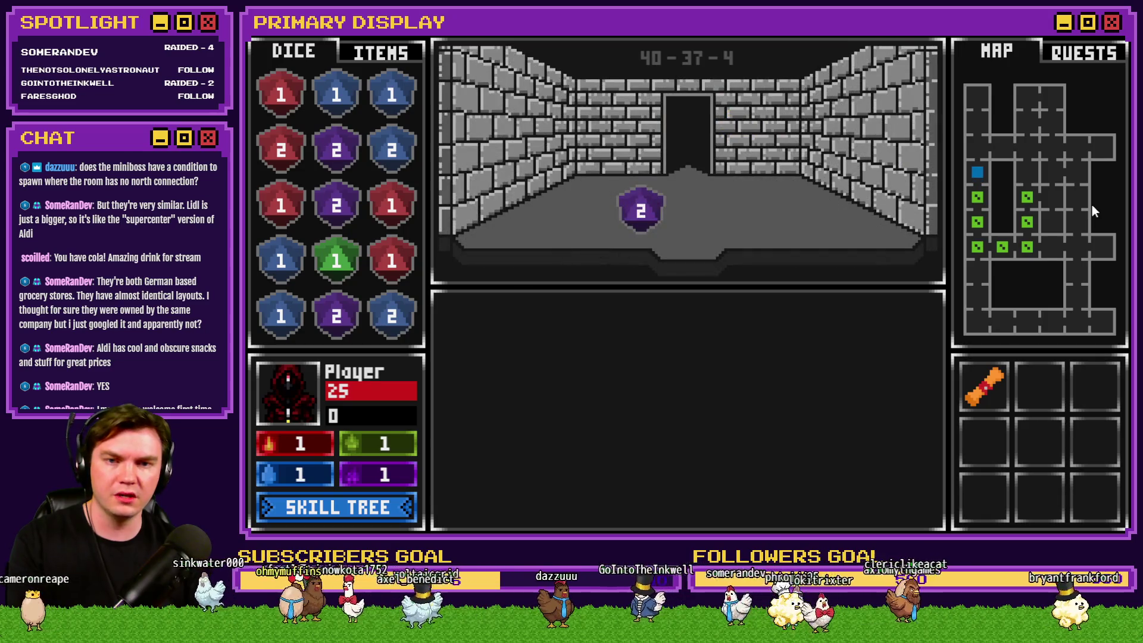
key("w")
key("d")
key("d")
key("s")
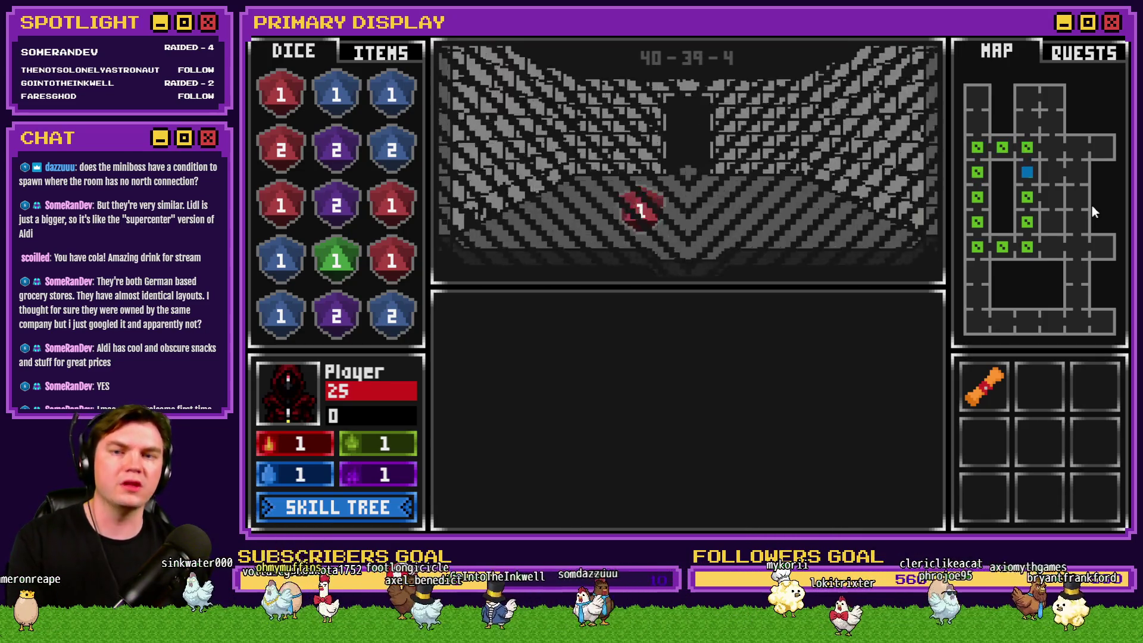
key("d")
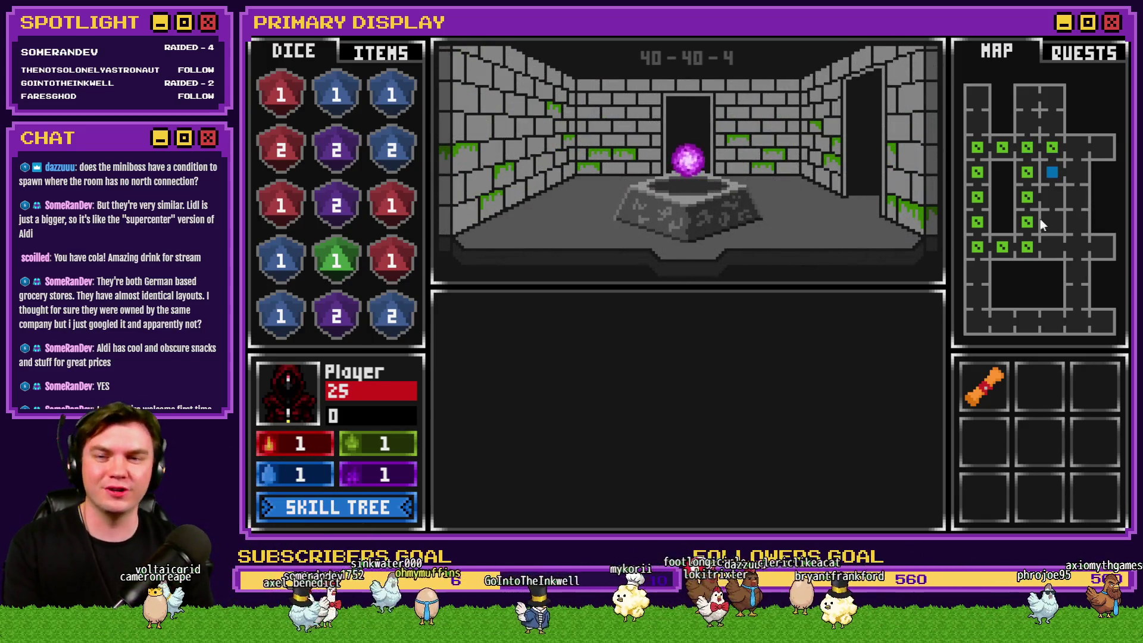
mouse_move(686, 178)
left_mouse_down()
mouse_move(616, 268)
mouse_move(392, 314)
left_mouse_up()
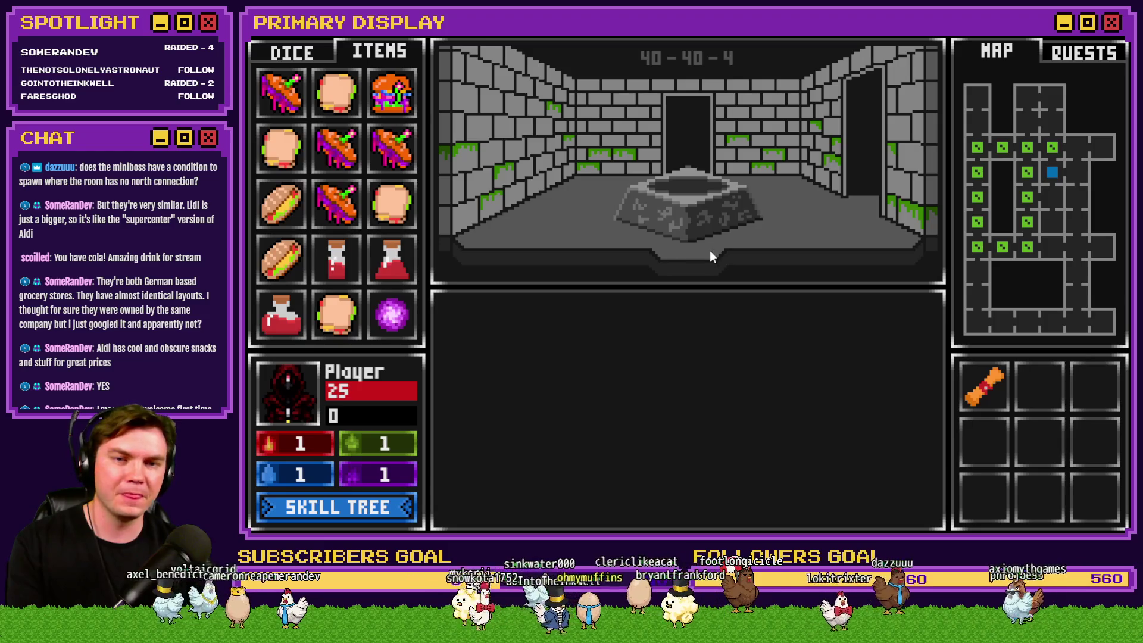
Step: Return to the glyph room, attune to the glyphs again, step east, and drop the Void Stone there
key("s")
key("s")
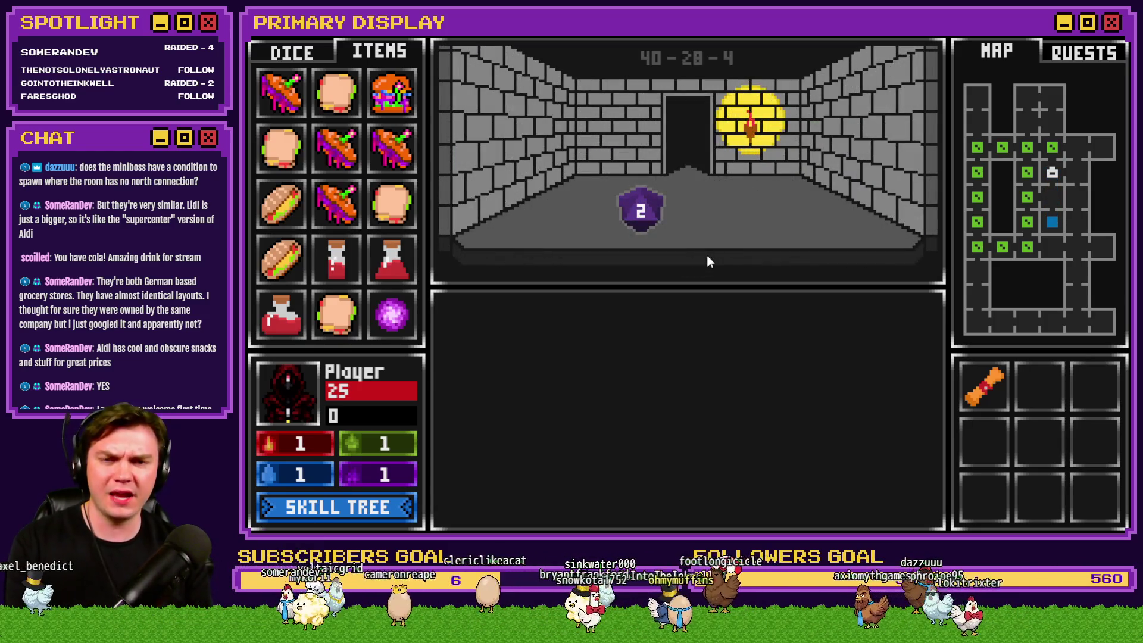
key("w")
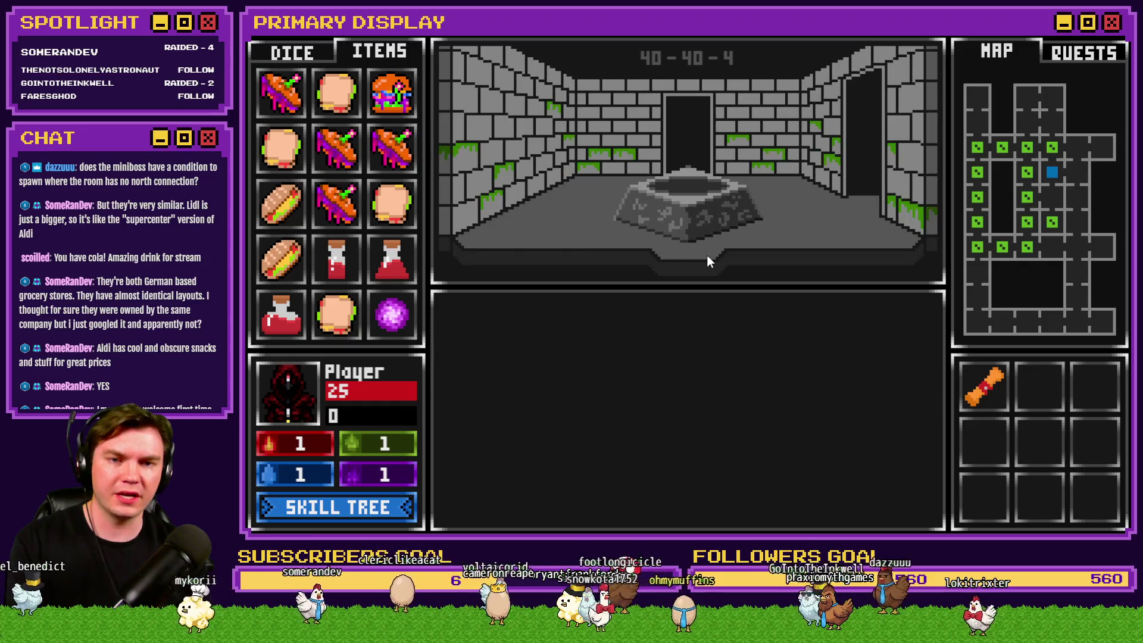
key("d")
key("s")
key("s")
key("s")
key("s")
key("s")
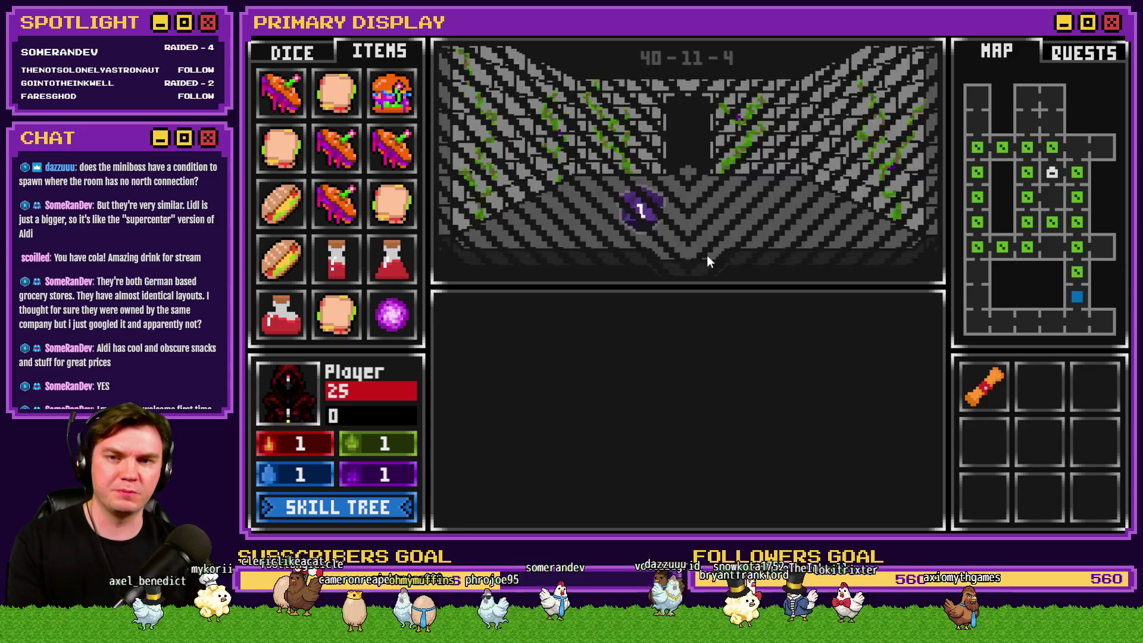
key("a")
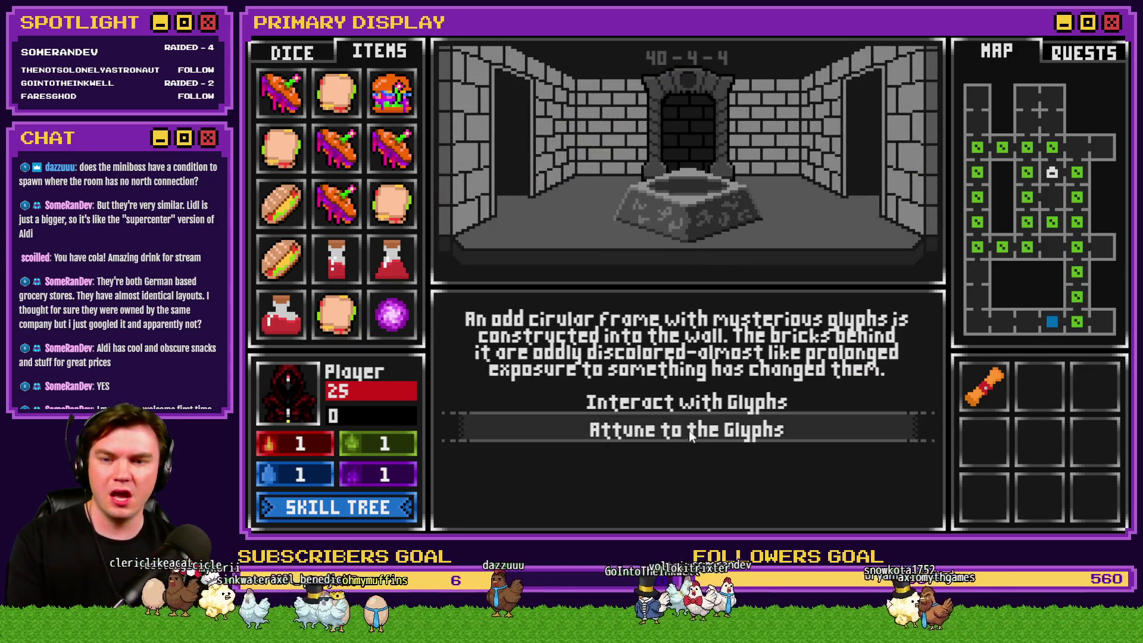
left_click(688, 434)
key("d")
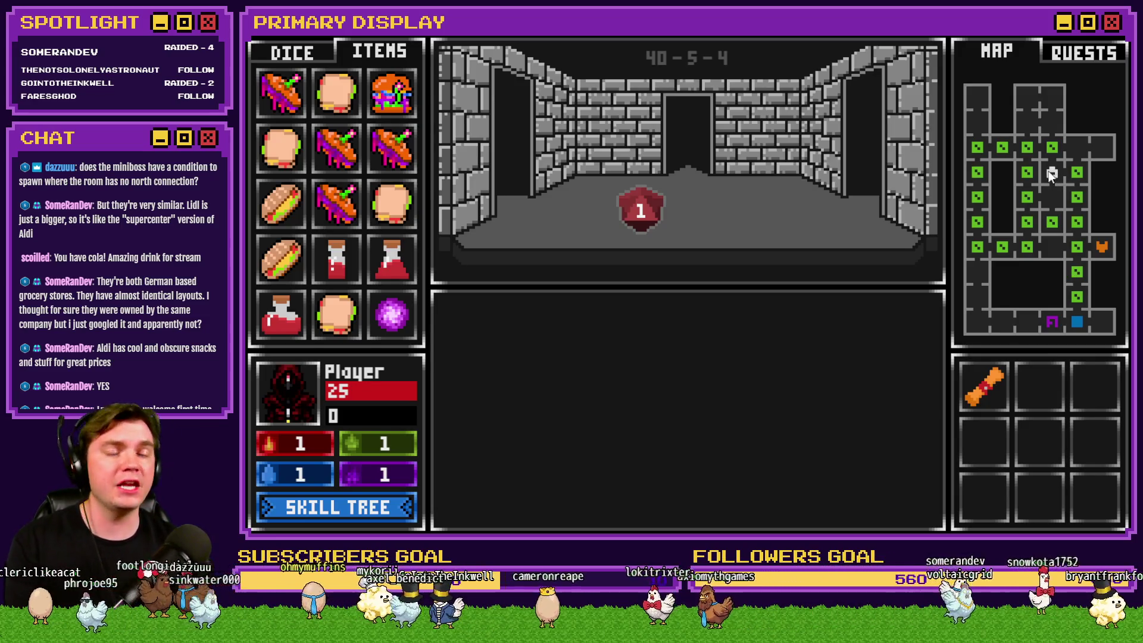
mouse_move(391, 314)
left_mouse_down()
mouse_move(538, 325)
mouse_move(642, 223)
mouse_move(722, 222)
mouse_move(660, 264)
mouse_move(394, 317)
mouse_move(748, 207)
mouse_move(734, 208)
left_mouse_up()
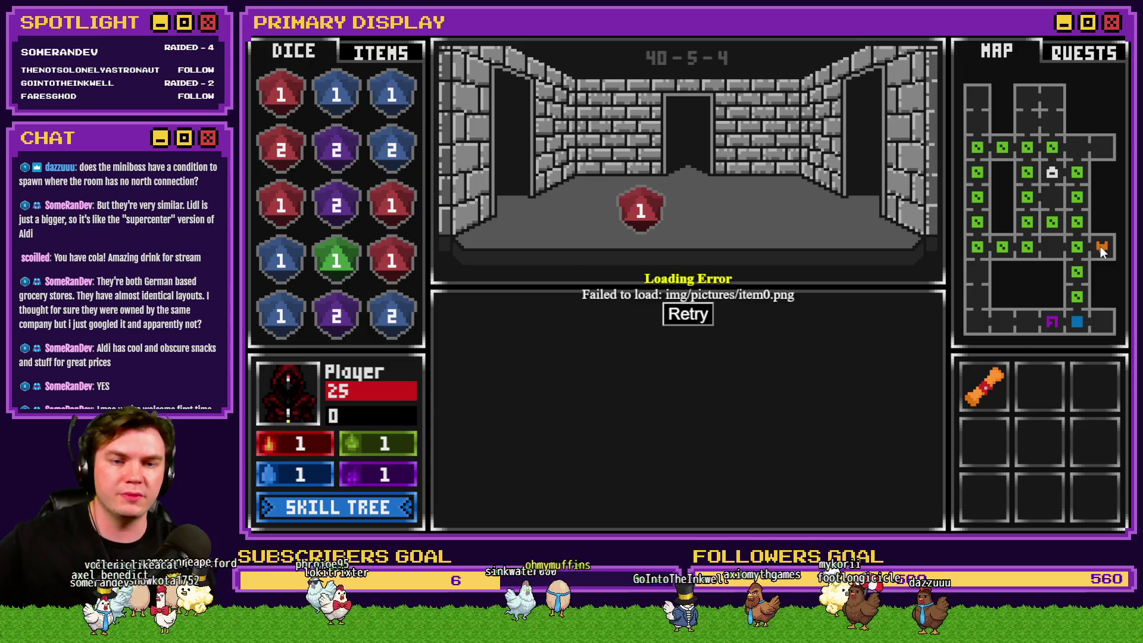
Step: Retry the failed image load, pick the Gauntlet perk, walk to the glyph room, and attune to the glyphs
left_click(1101, 249)
left_click(443, 259)
key("Up")
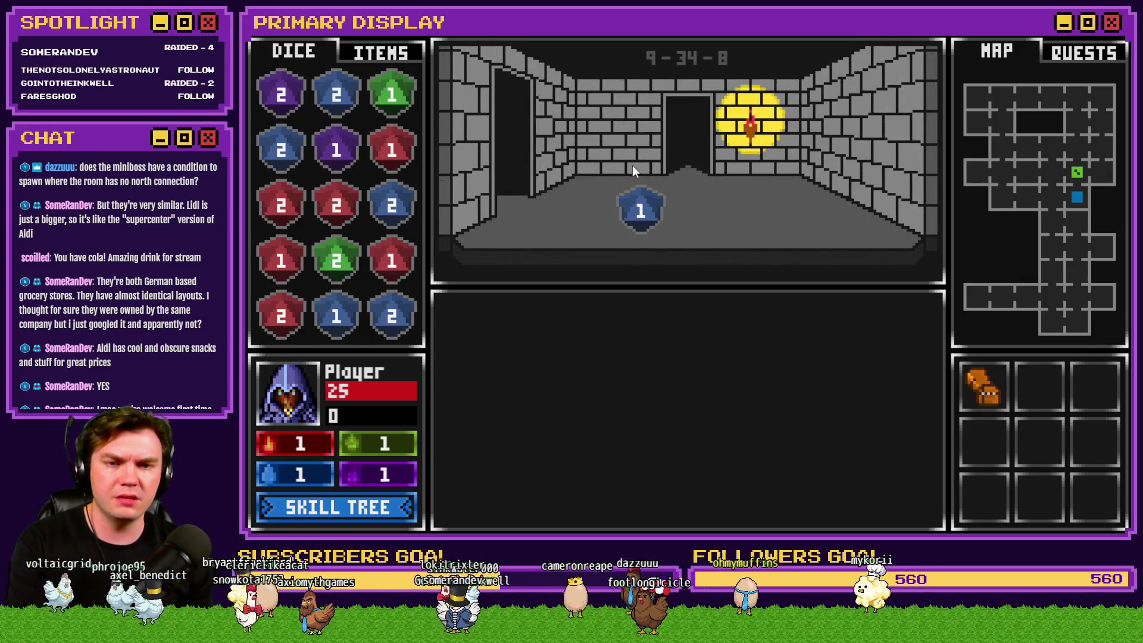
key("Up")
key("Up")
key("Up")
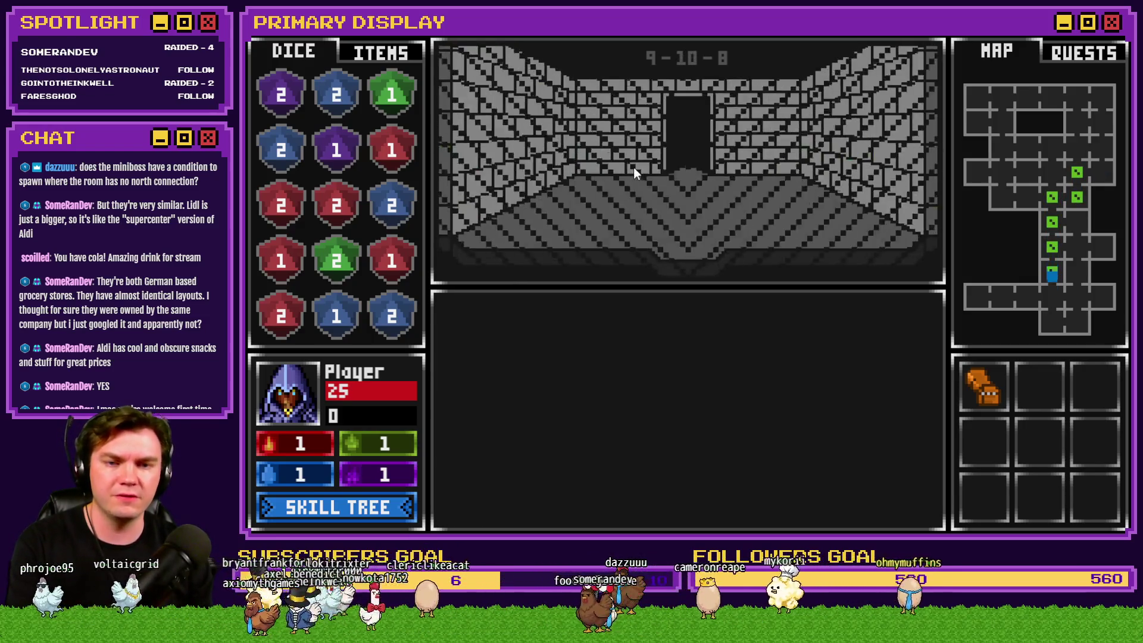
key("Up")
key("Up")
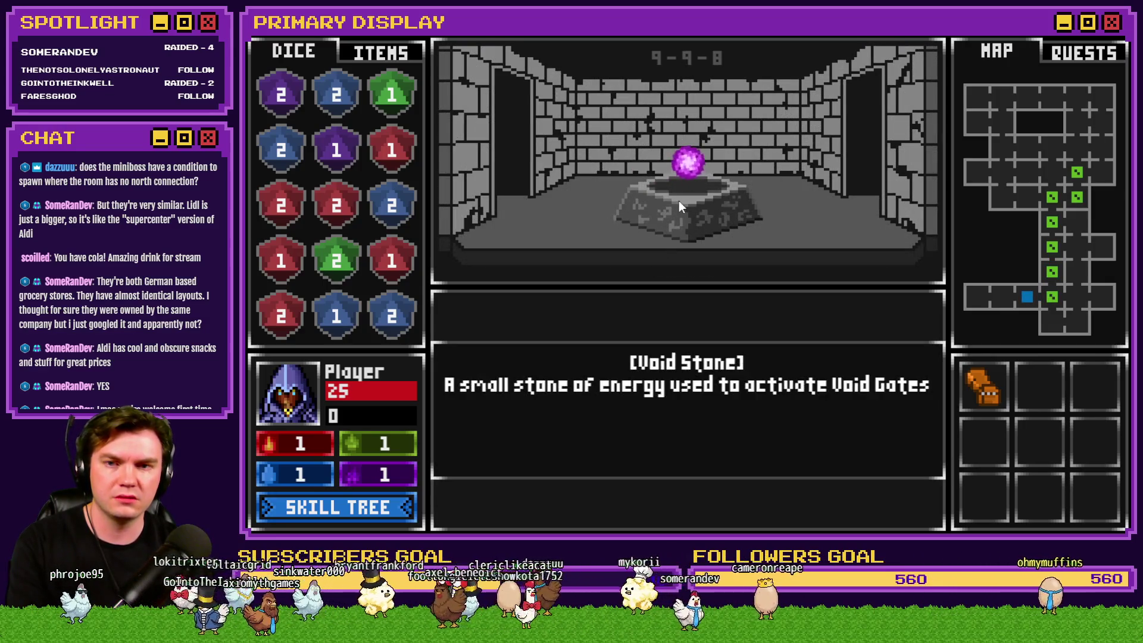
key("Right")
key("Right")
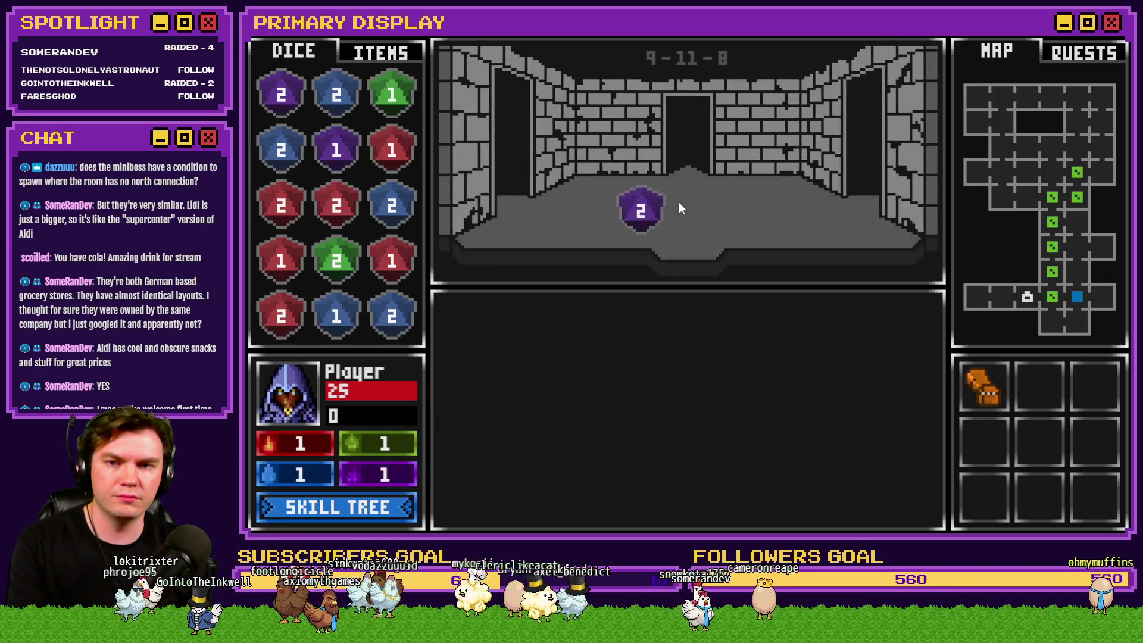
key("Left")
key("Left")
key("Left")
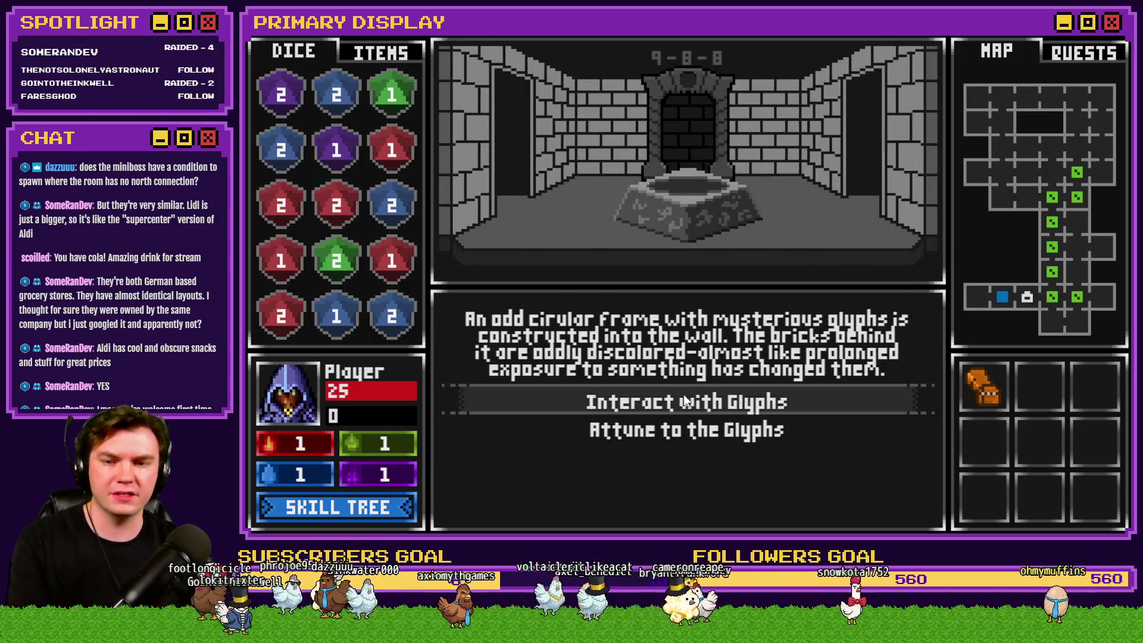
left_click(708, 440)
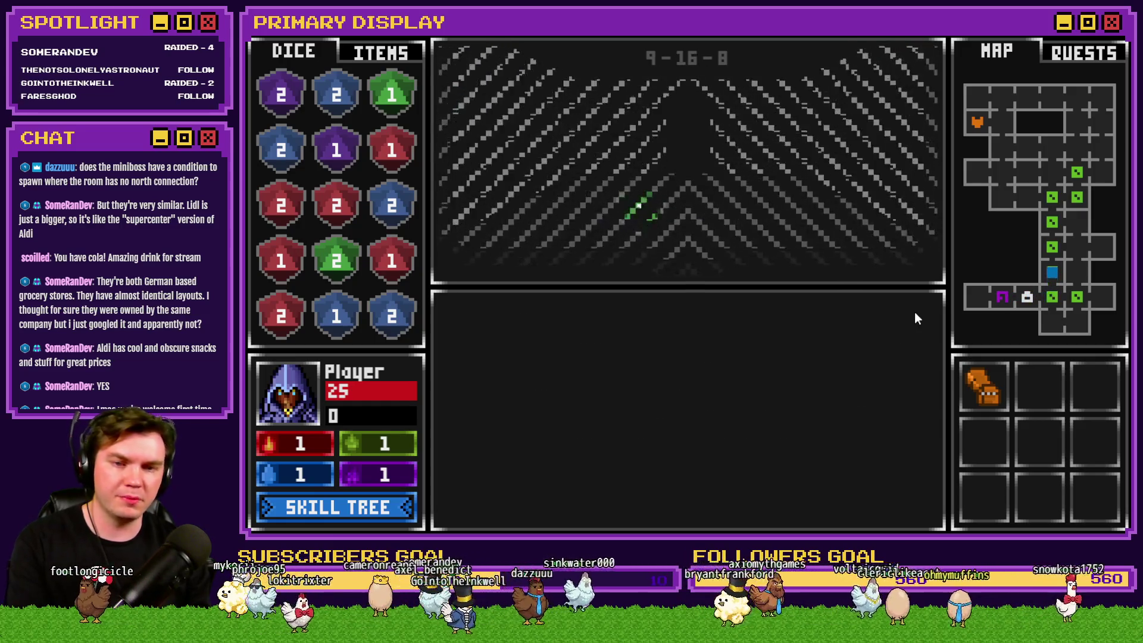
Step: Walk north and west to room 9-49-8, facing the wooden door
key("Up")
key("Up")
key("Up")
key("Up")
key("Up")
key("Left")
key("Left")
key("Up")
key("Left")
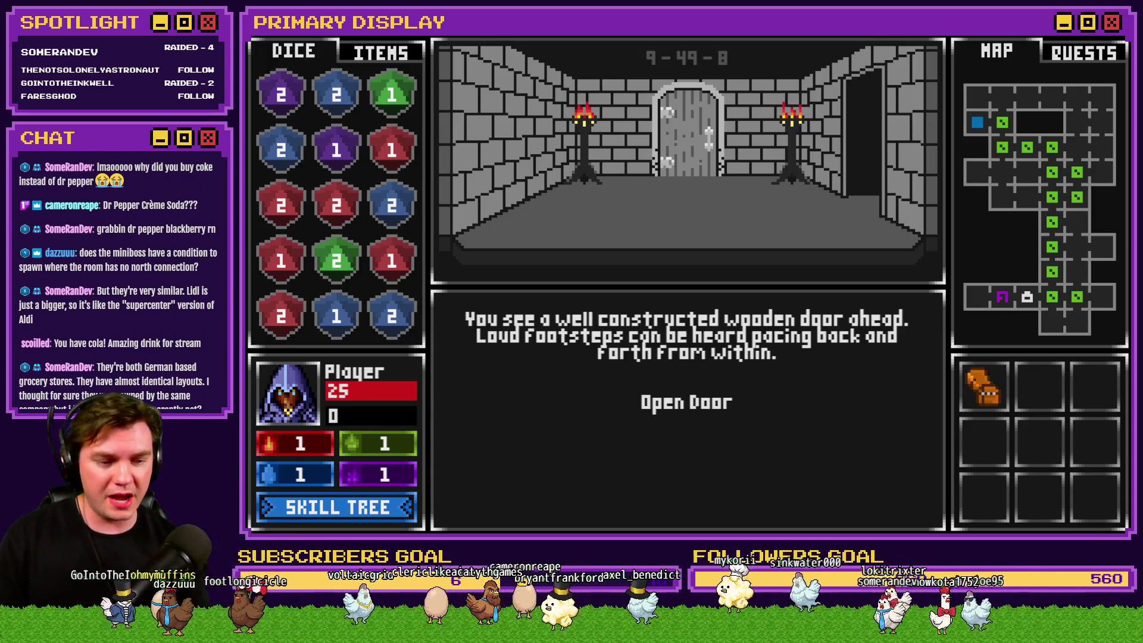
Step: Close the playtest window with Alt+F4 to return to the map editor
key("alt+F4")
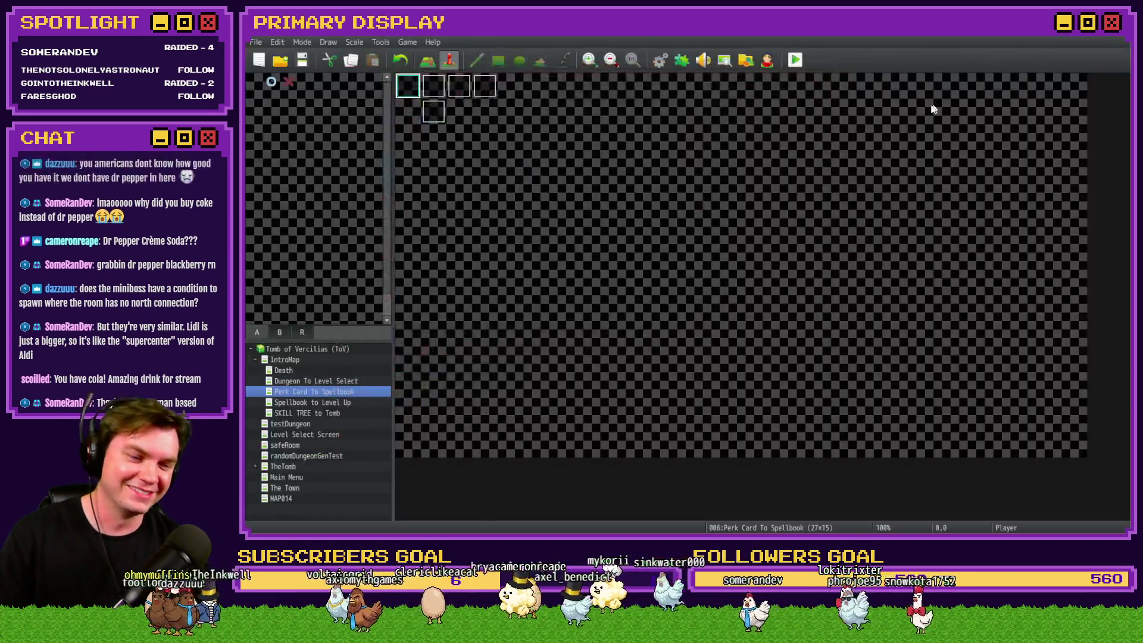
Step: Open the Database and display the RTG v2.0 common event's commands
left_click(659, 61)
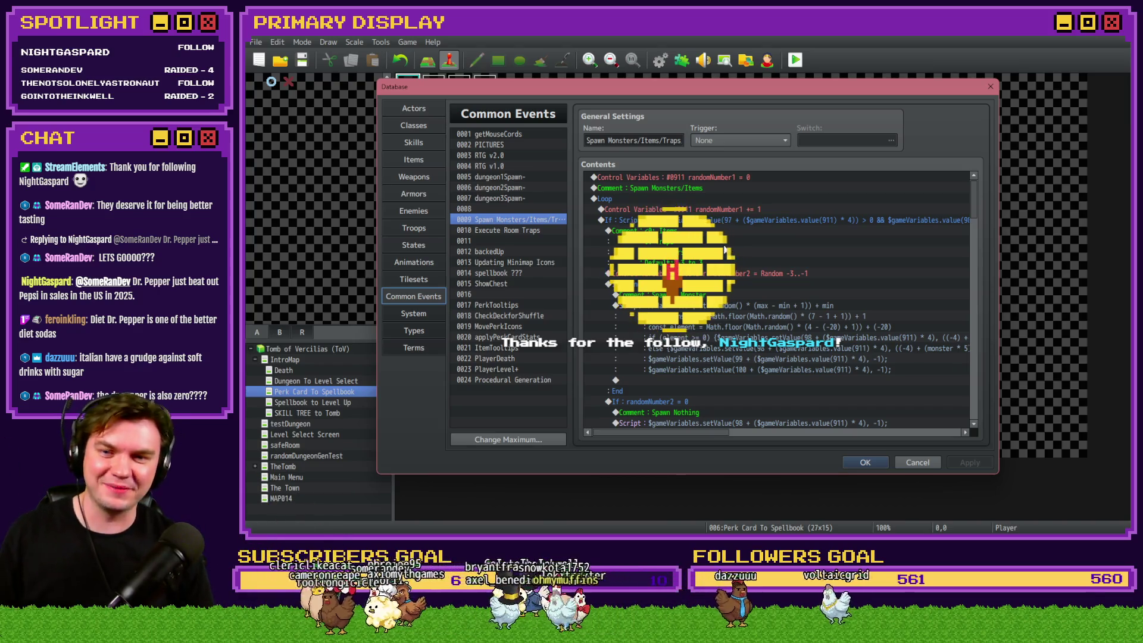
left_click(507, 155)
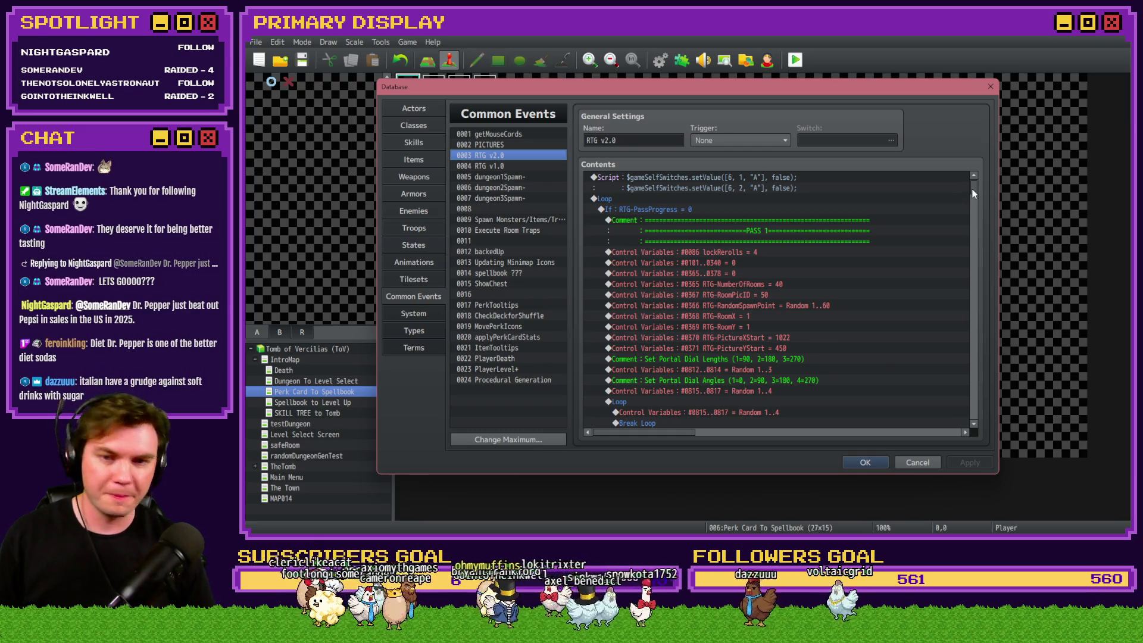
Step: Scroll through RTG v2.0's Pathcarver snake room logic, then close the Database with OK
scroll(973, 188, "down", 5)
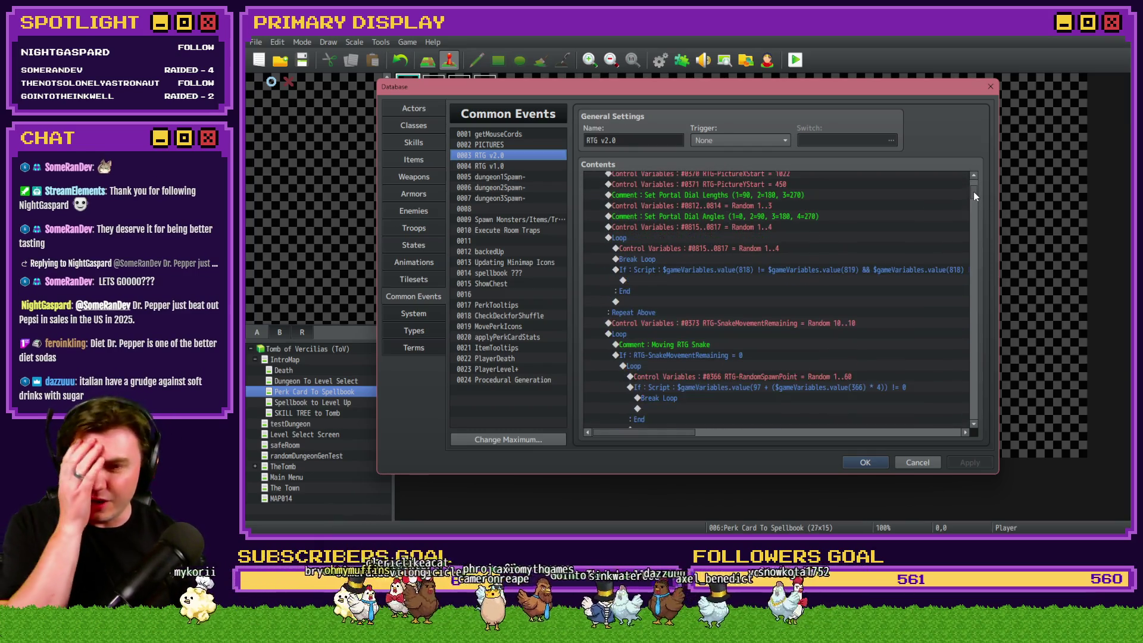
left_click_drag(973, 192, 977, 229)
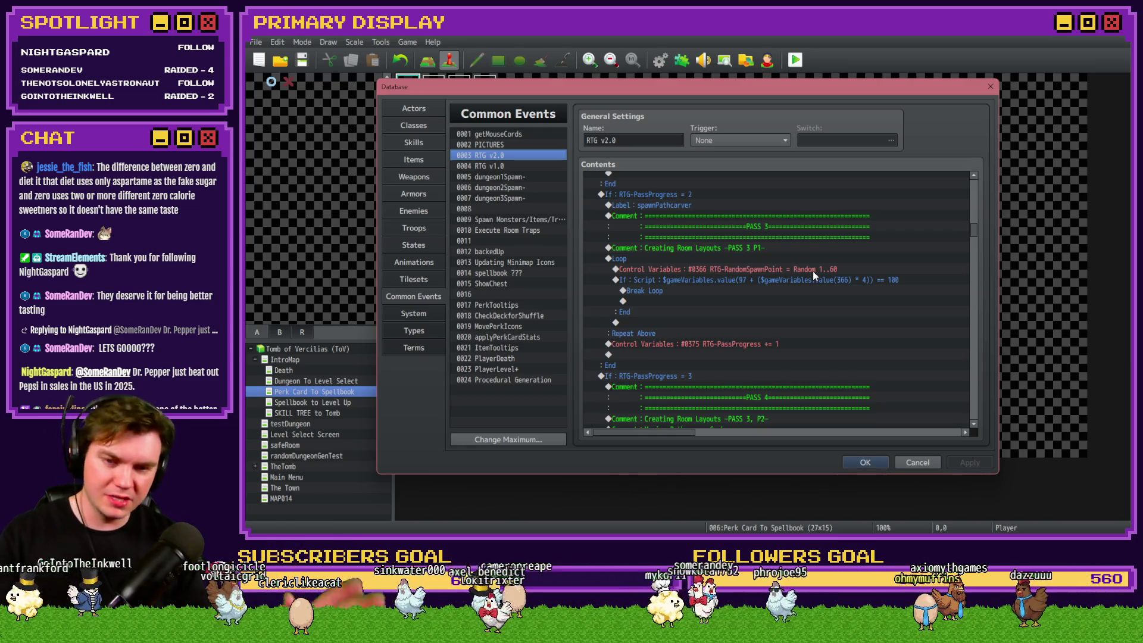
scroll(787, 299, "down", 3)
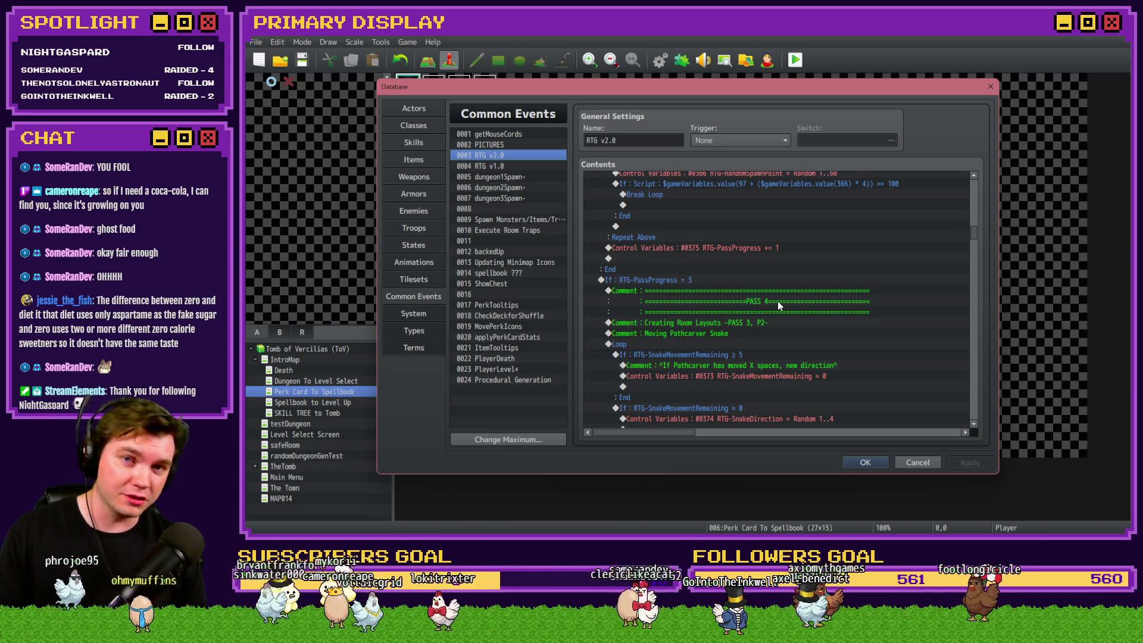
scroll(738, 291, "down", 4)
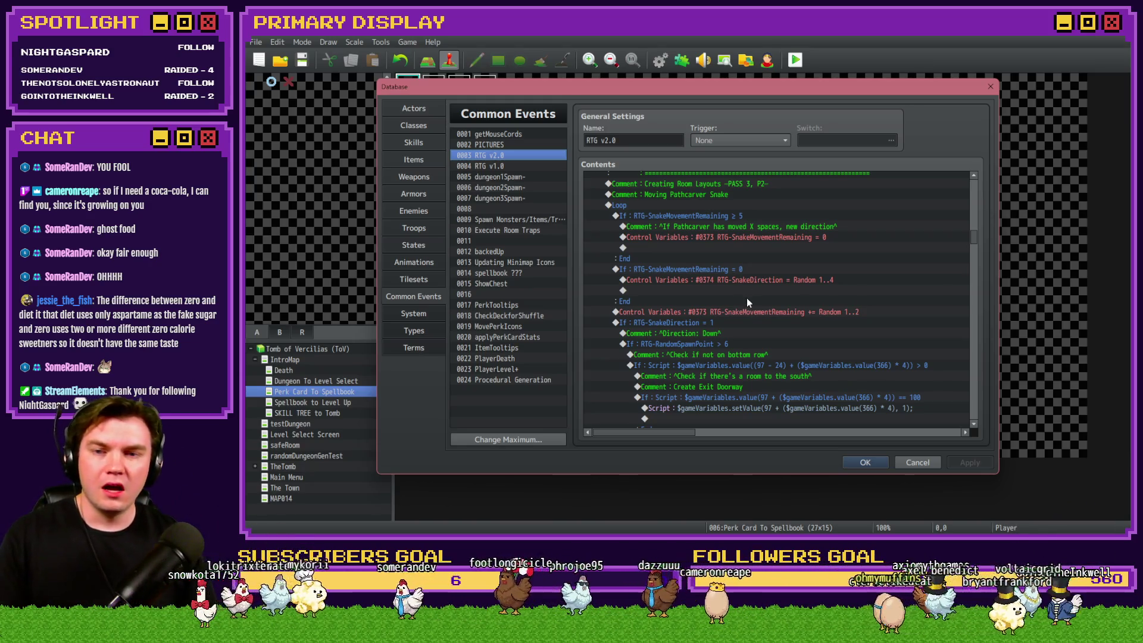
scroll(748, 301, "down", 10)
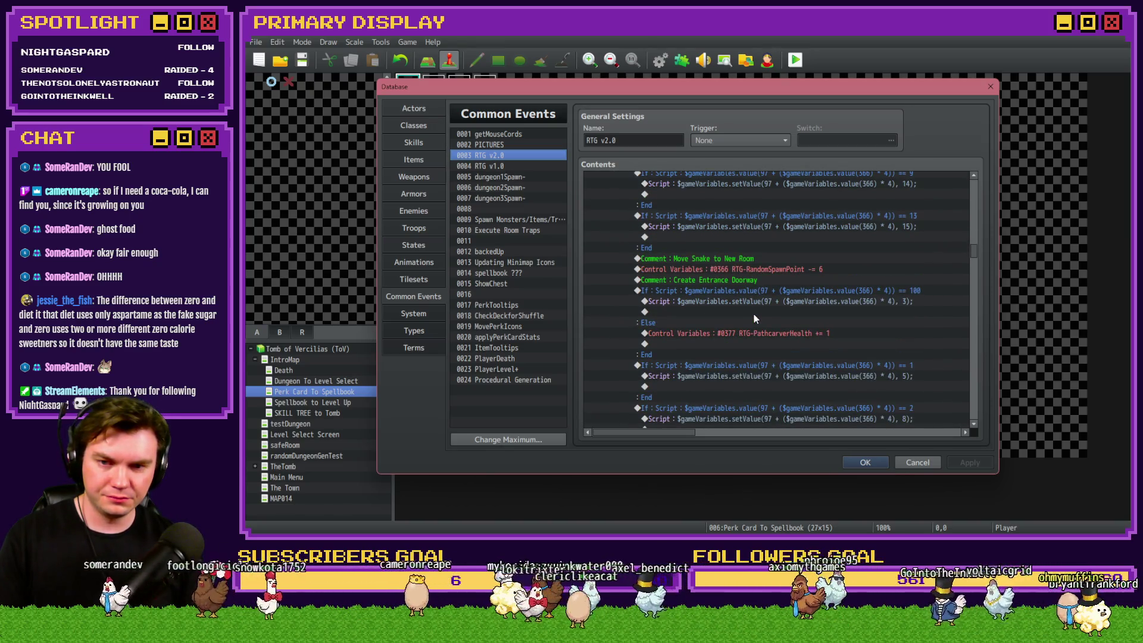
scroll(754, 313, "up", 5)
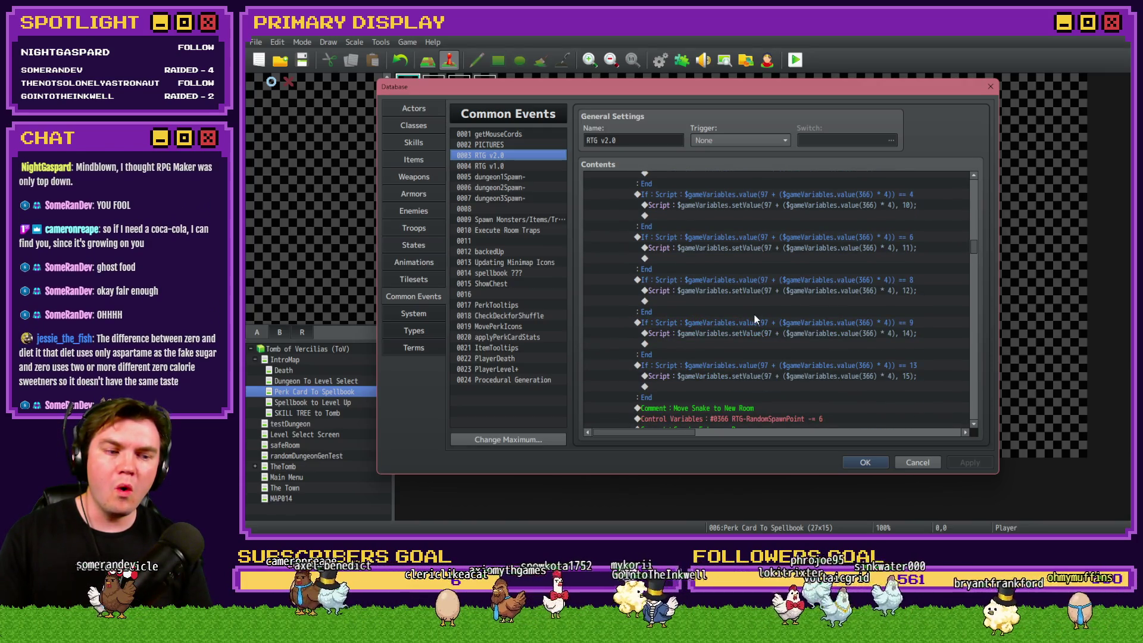
scroll(755, 314, "up", 7)
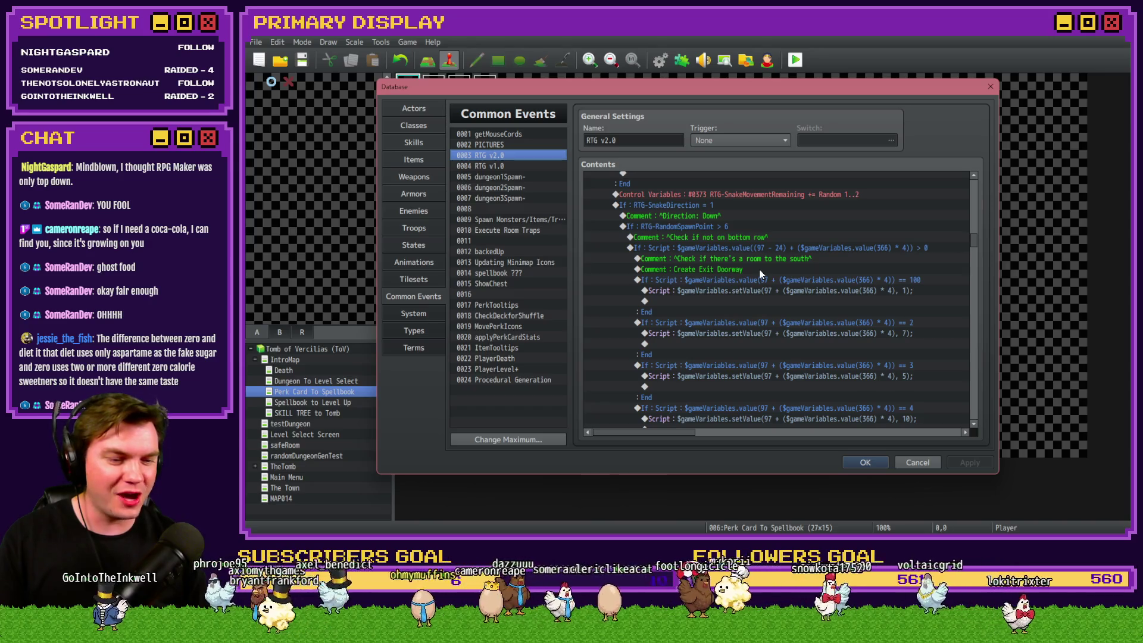
left_click(884, 465)
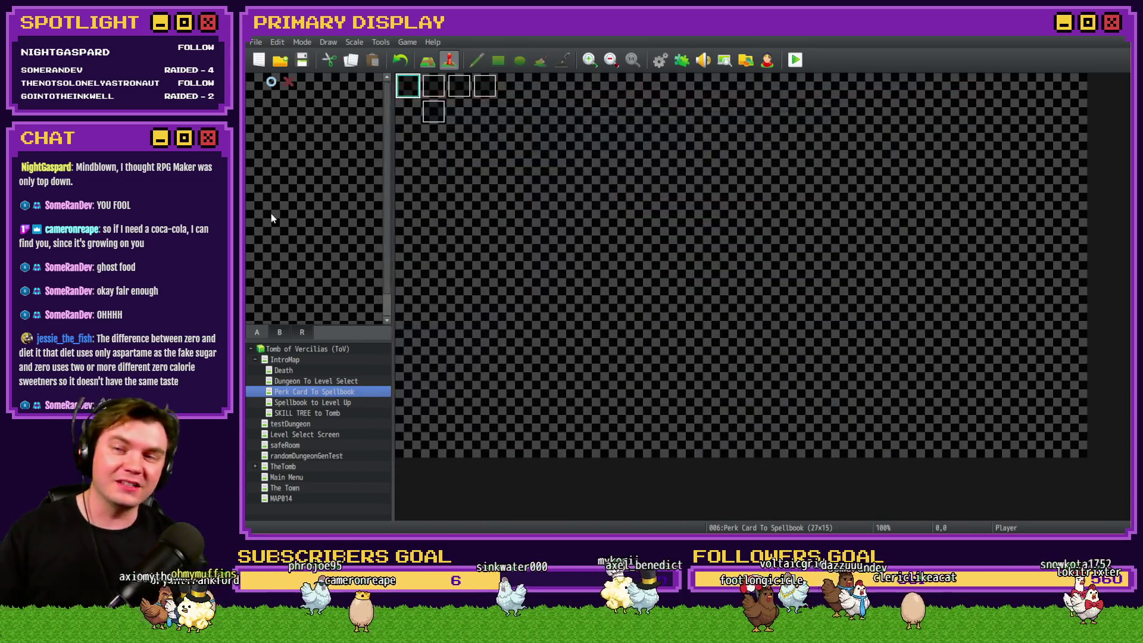
left_click(302, 60)
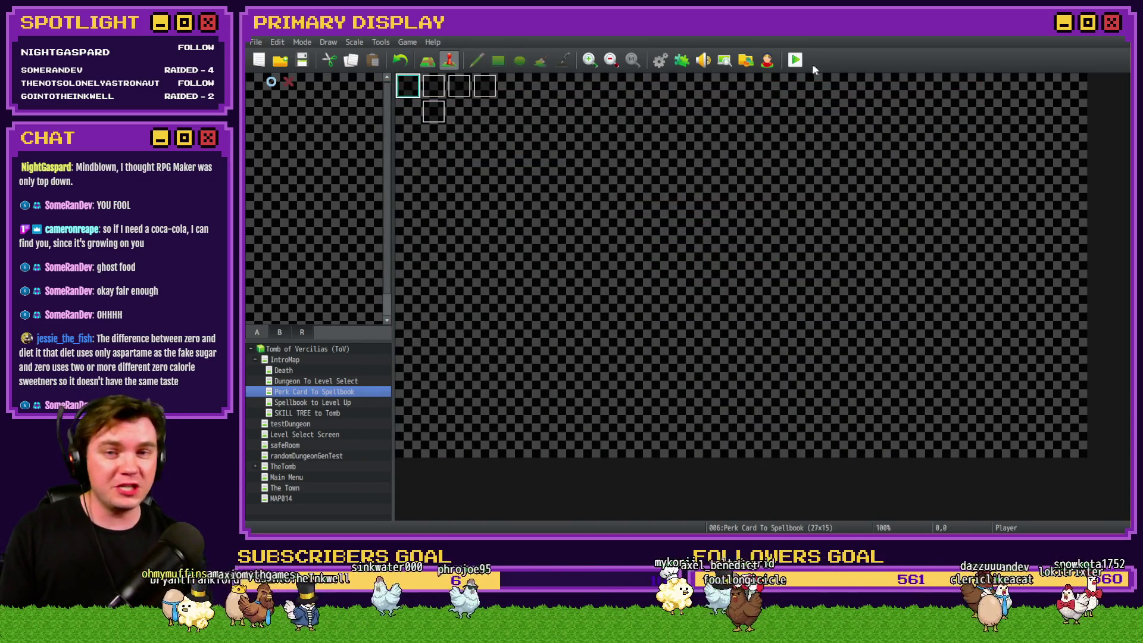
left_click(795, 60)
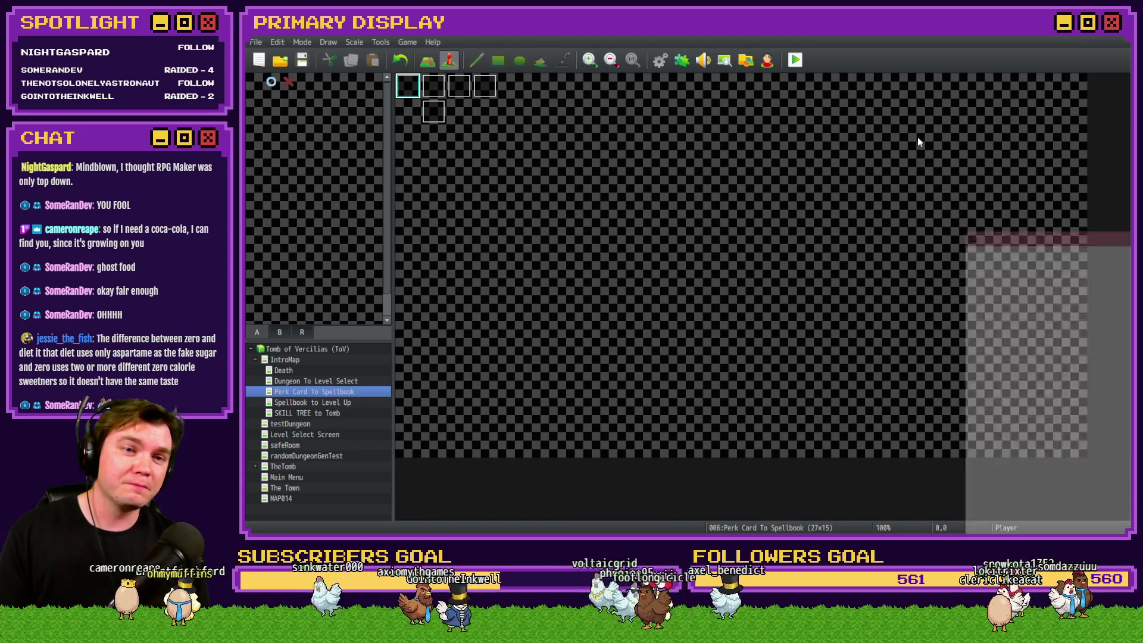
key("F4")
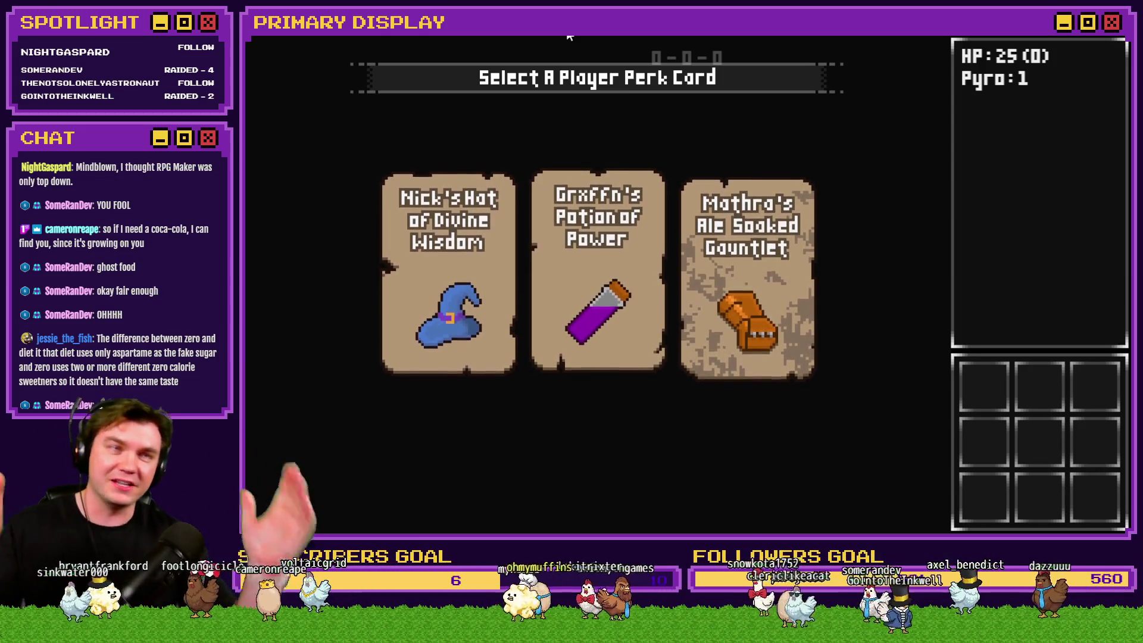
mouse_move(486, 237)
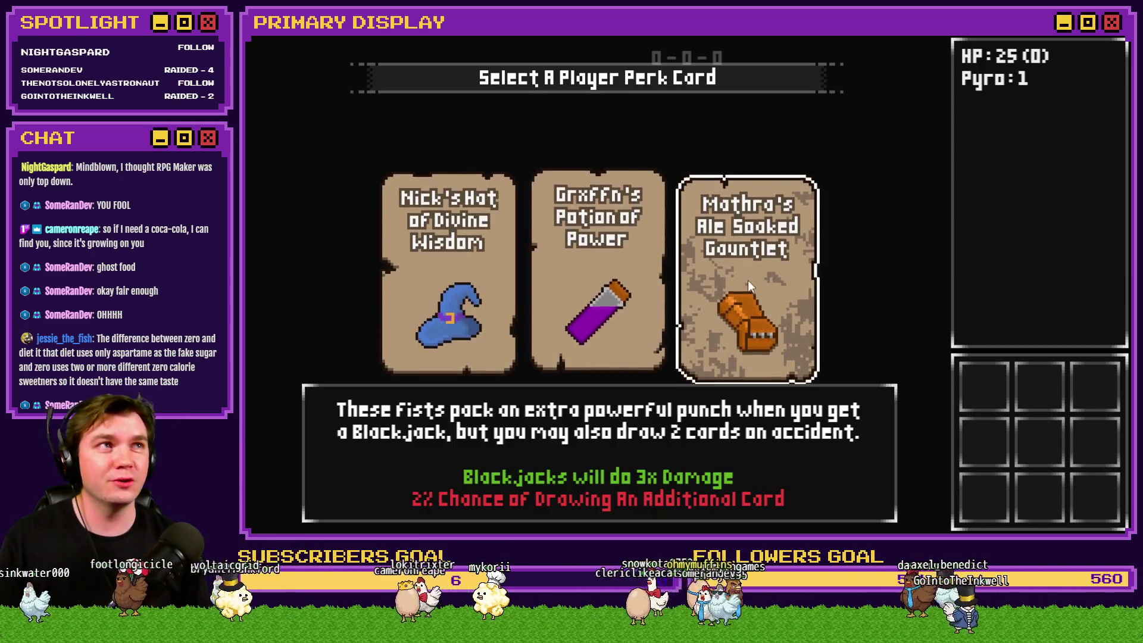
left_click(747, 280)
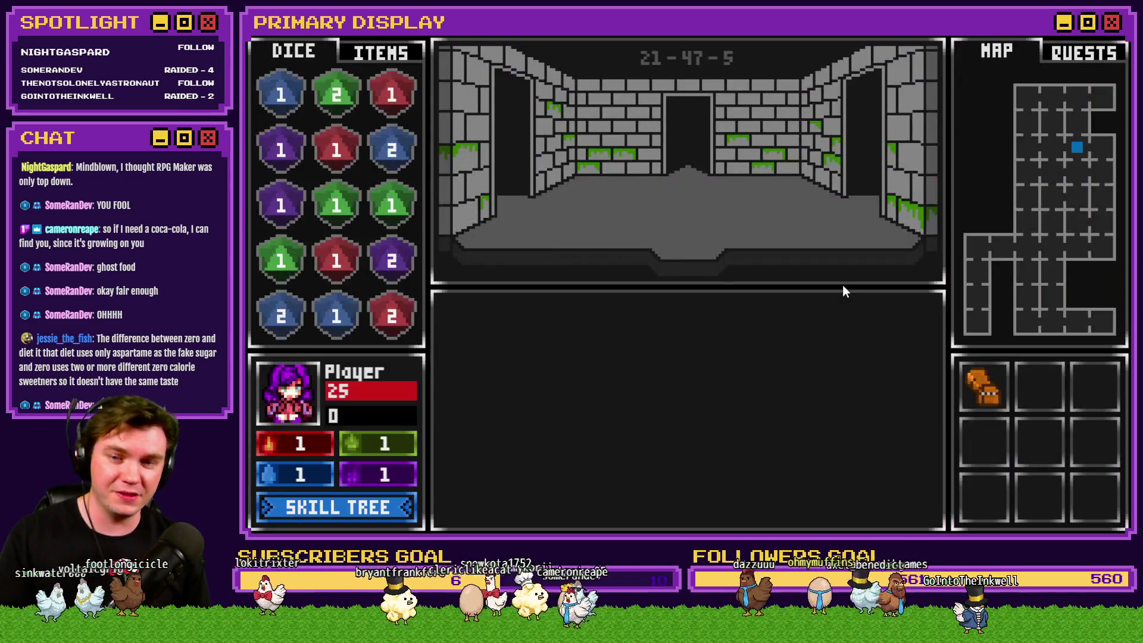
key("w")
key("w")
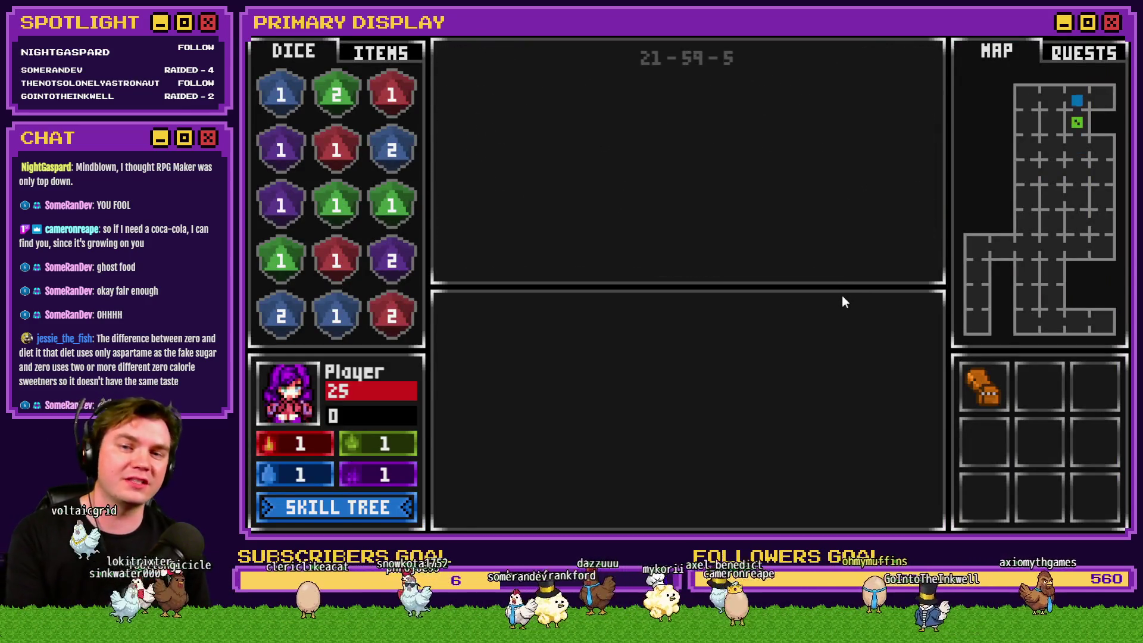
key("a")
key("a")
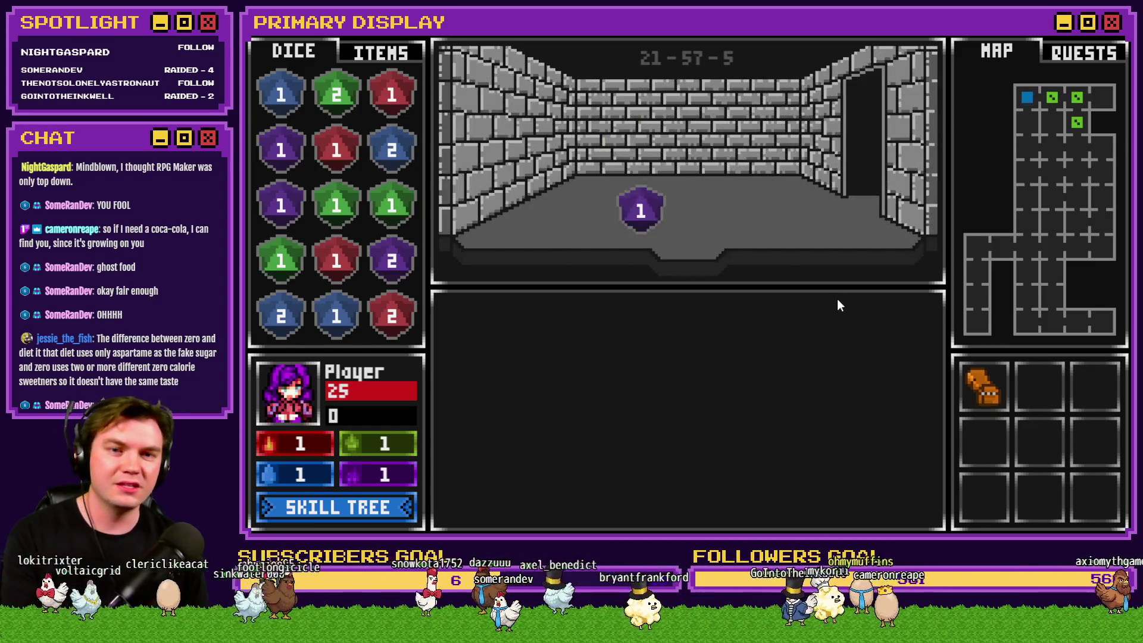
key("s")
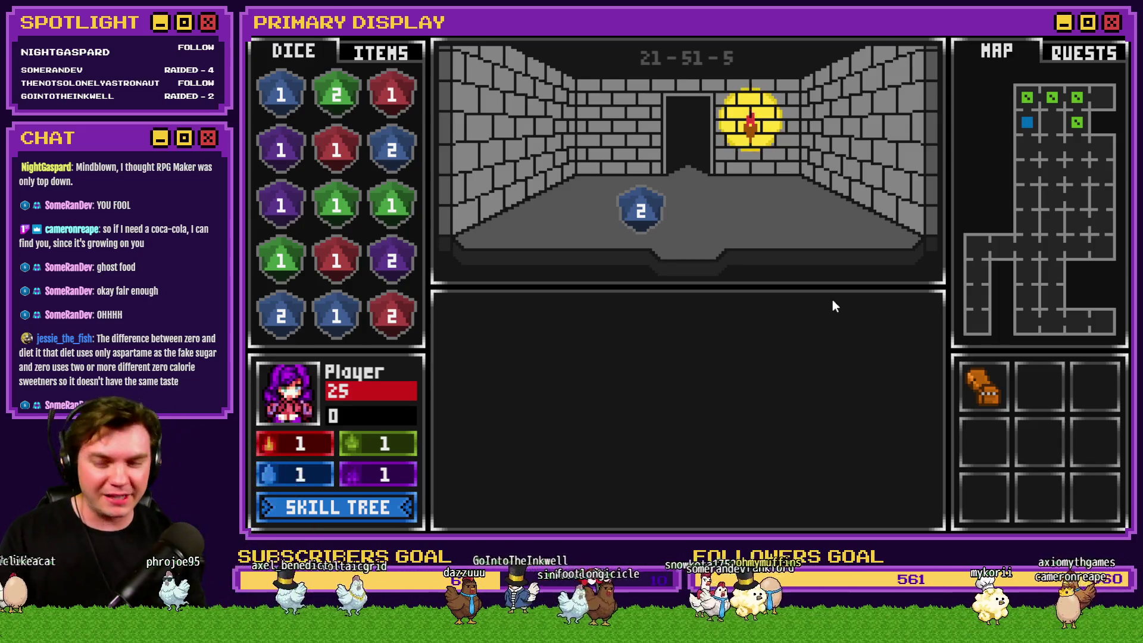
left_click(395, 52)
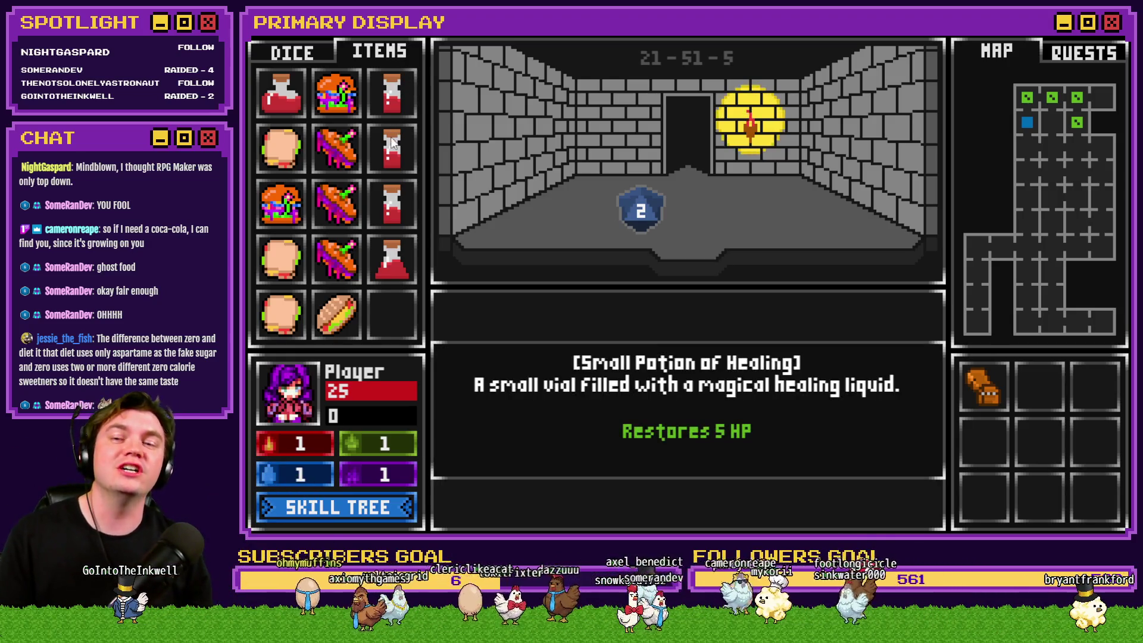
mouse_move(998, 370)
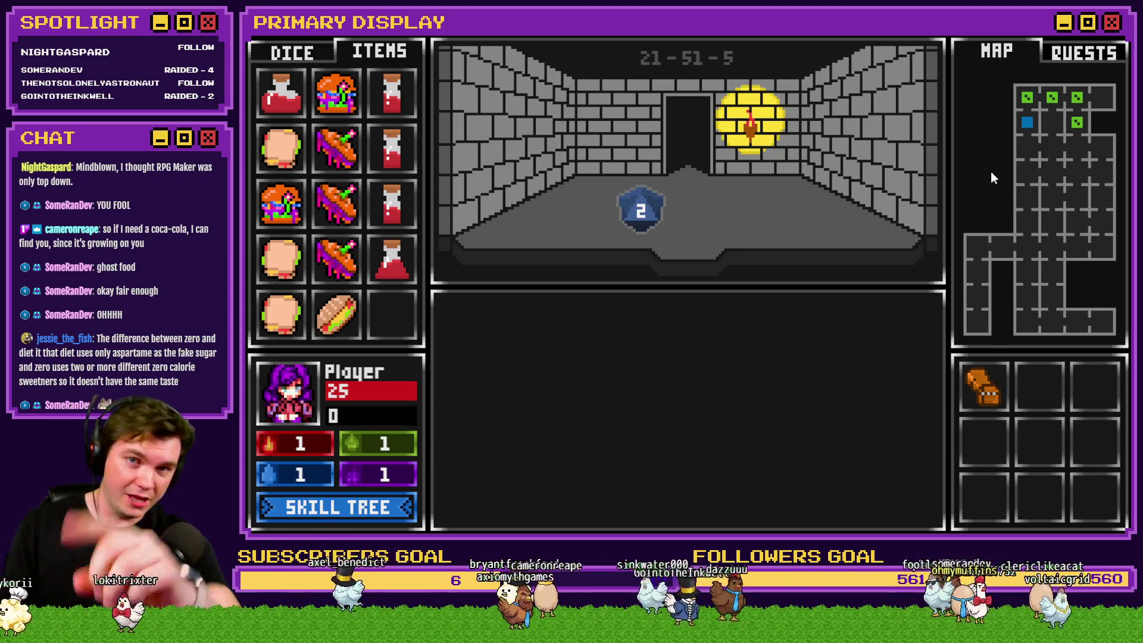
key("alt+F4")
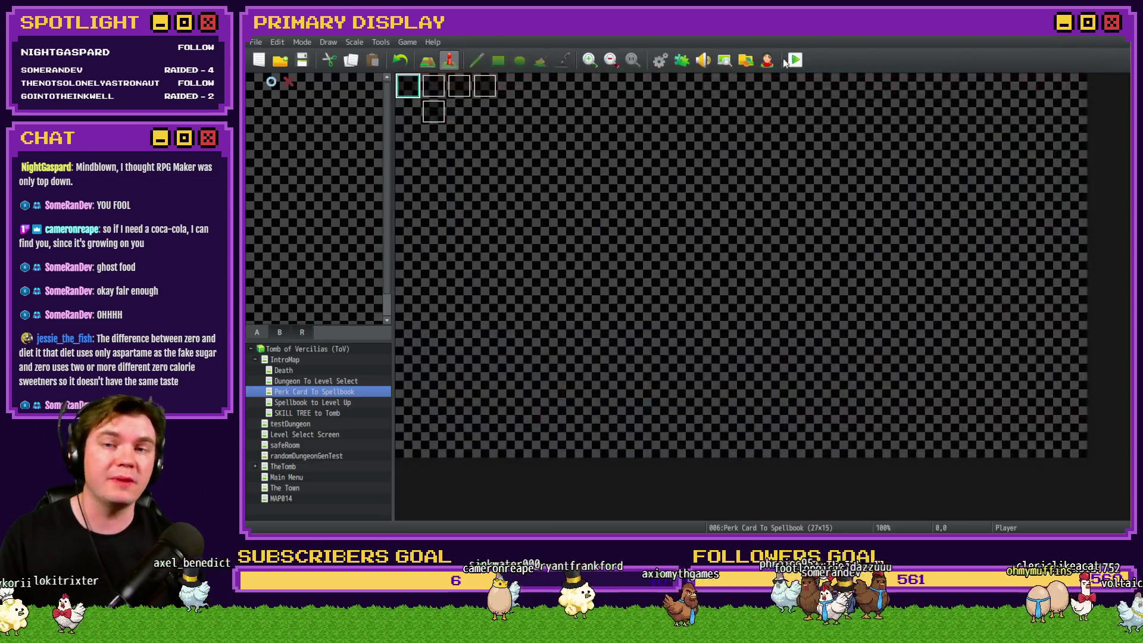
Step: Reopen the Database, scroll RTG v2.0 to PASS 4, and select the Moving Pathcarver Snake comment
left_click(659, 62)
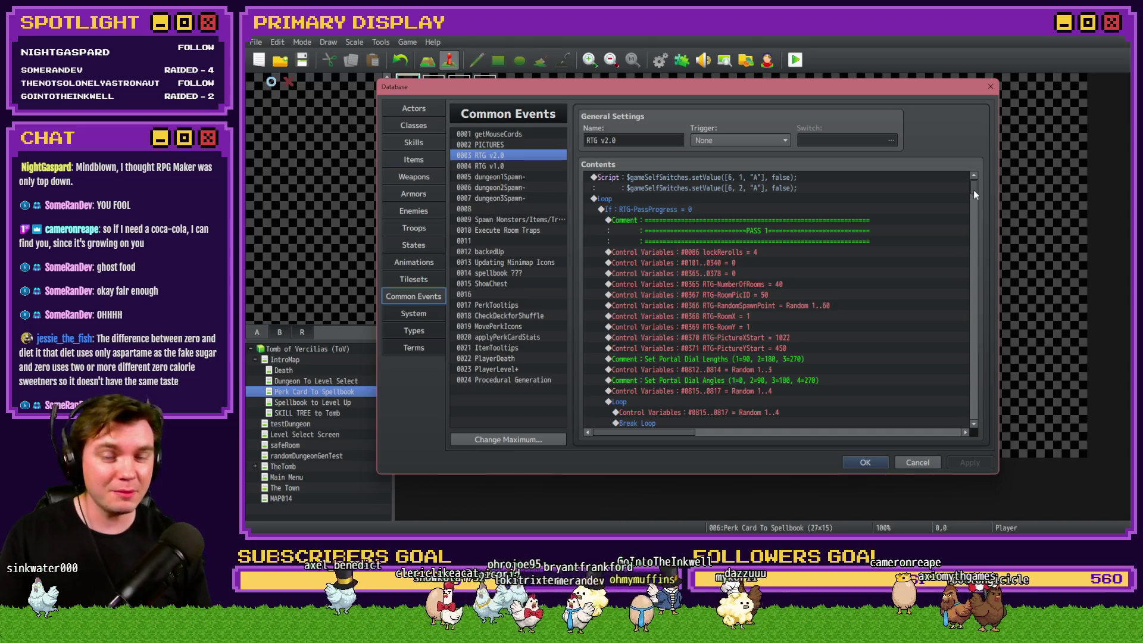
mouse_move(974, 193)
left_mouse_down()
mouse_move(976, 292)
mouse_move(982, 271)
left_mouse_up()
left_click_drag(979, 266, 978, 238)
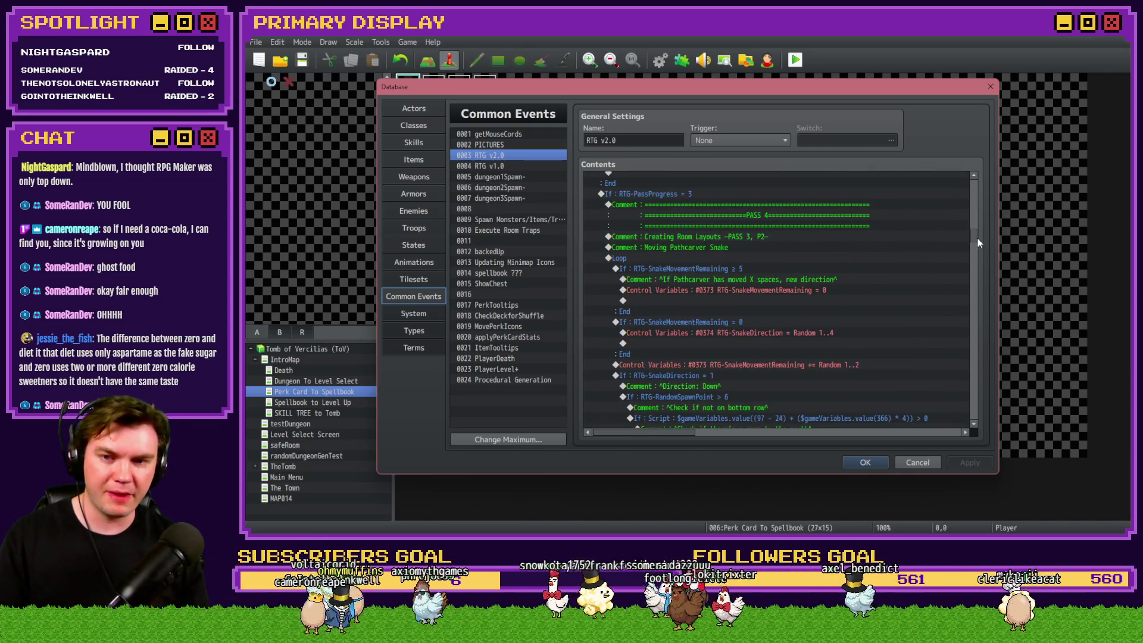
left_click(731, 249)
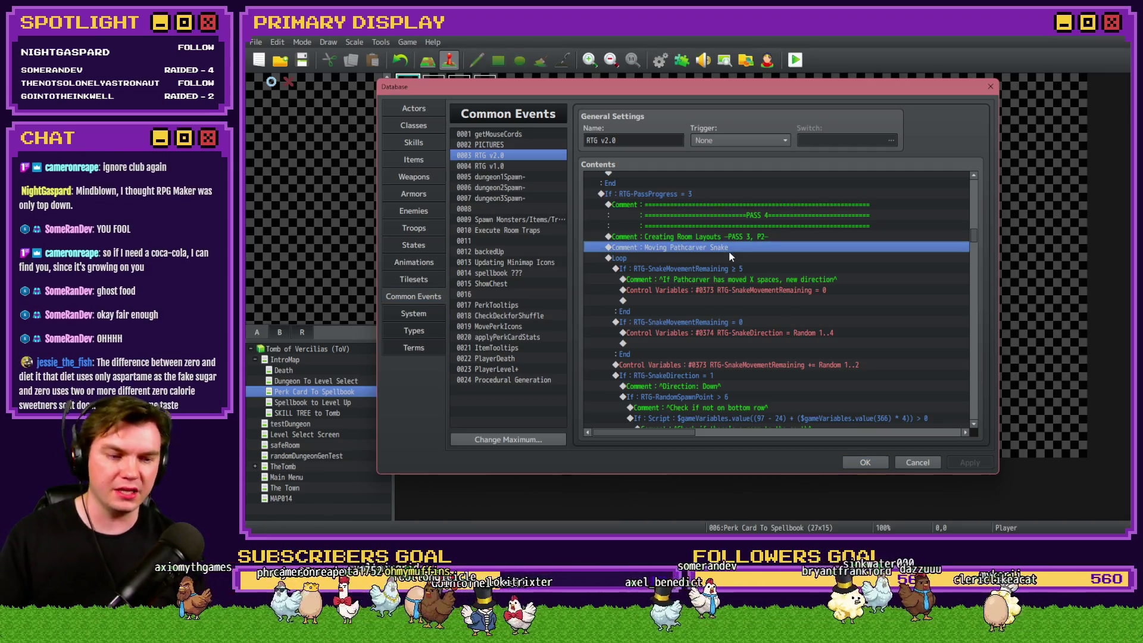
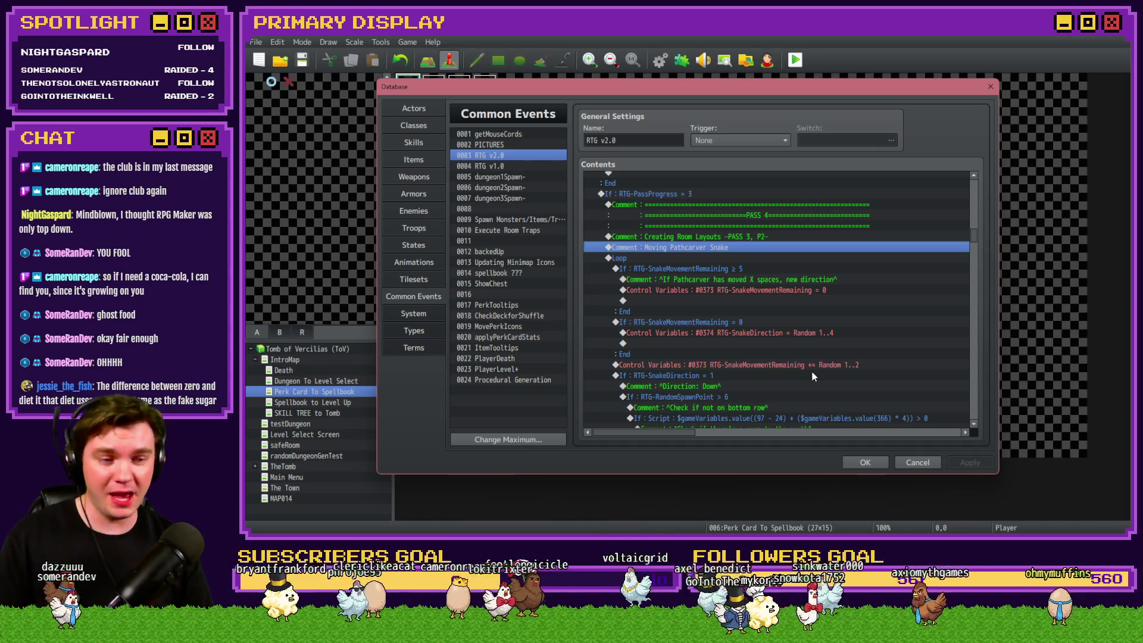
Step: Review the RTG v2.0 contents, selecting the PASS 1 comment and the RTG-PassProgress += 1 command
scroll(790, 346, "up", 2)
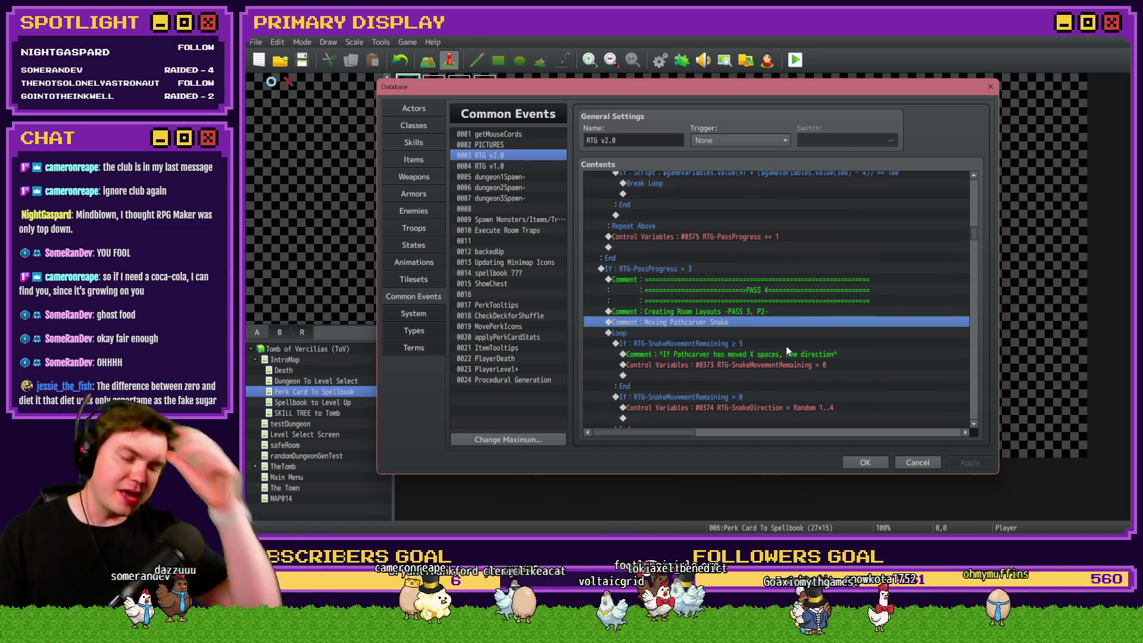
left_click_drag(970, 235, 974, 195)
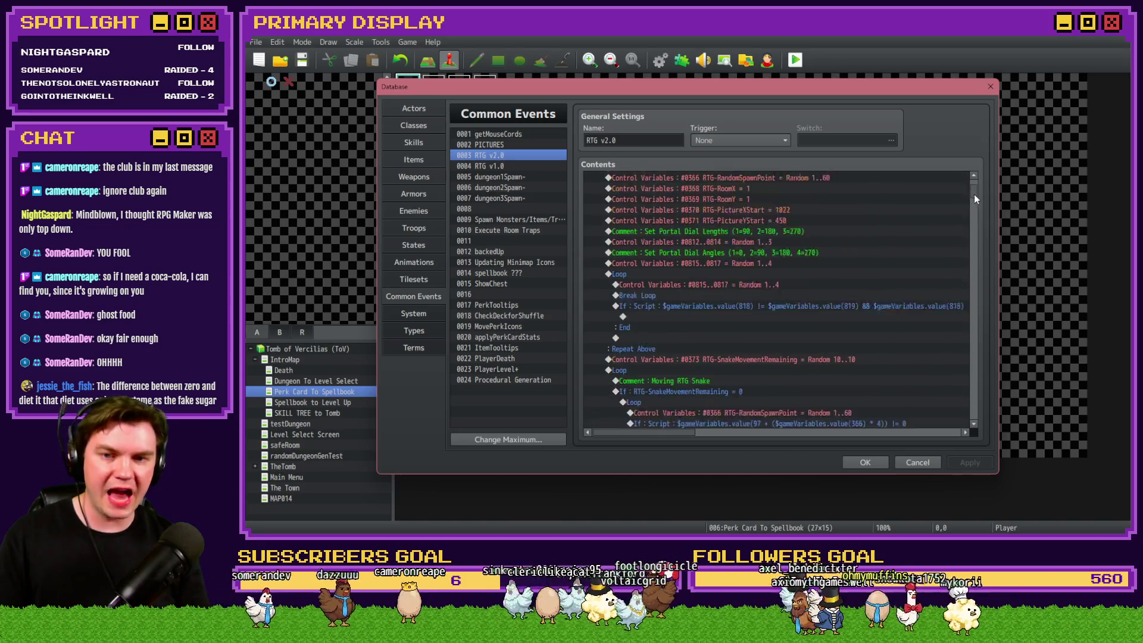
scroll(833, 348, "up", 6)
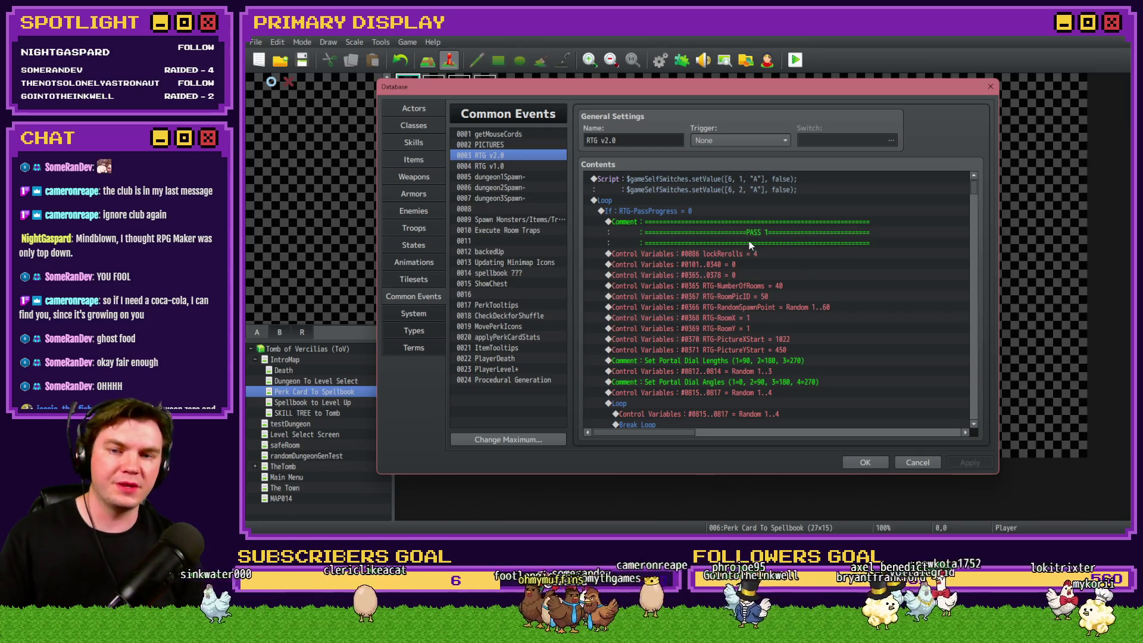
left_click(745, 223)
scroll(747, 223, "down", 10)
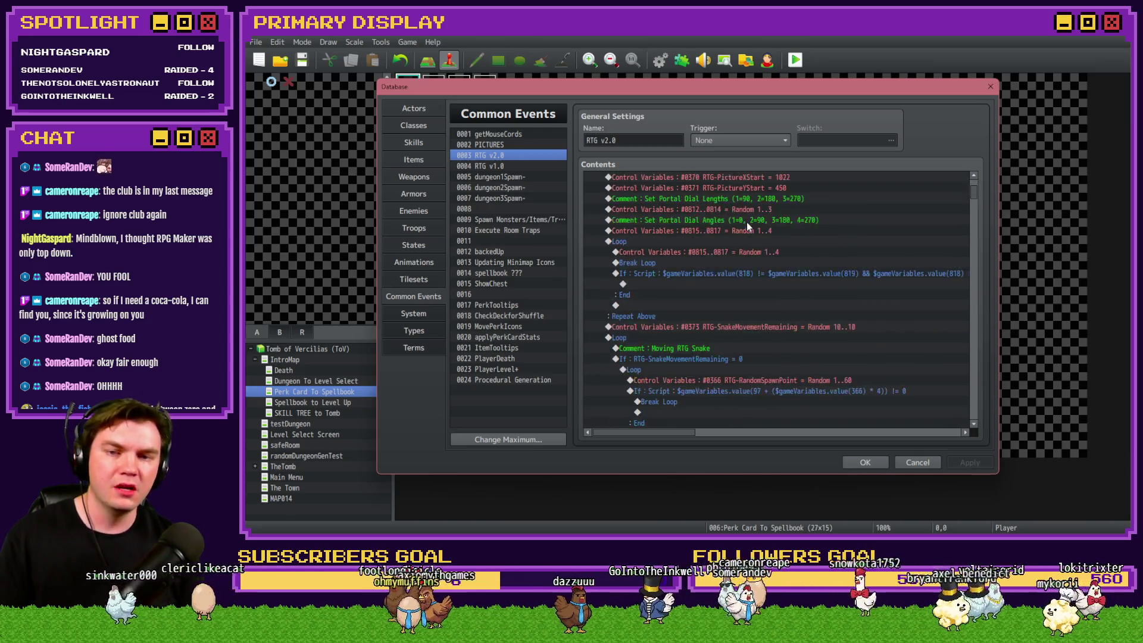
scroll(748, 220, "down", 10)
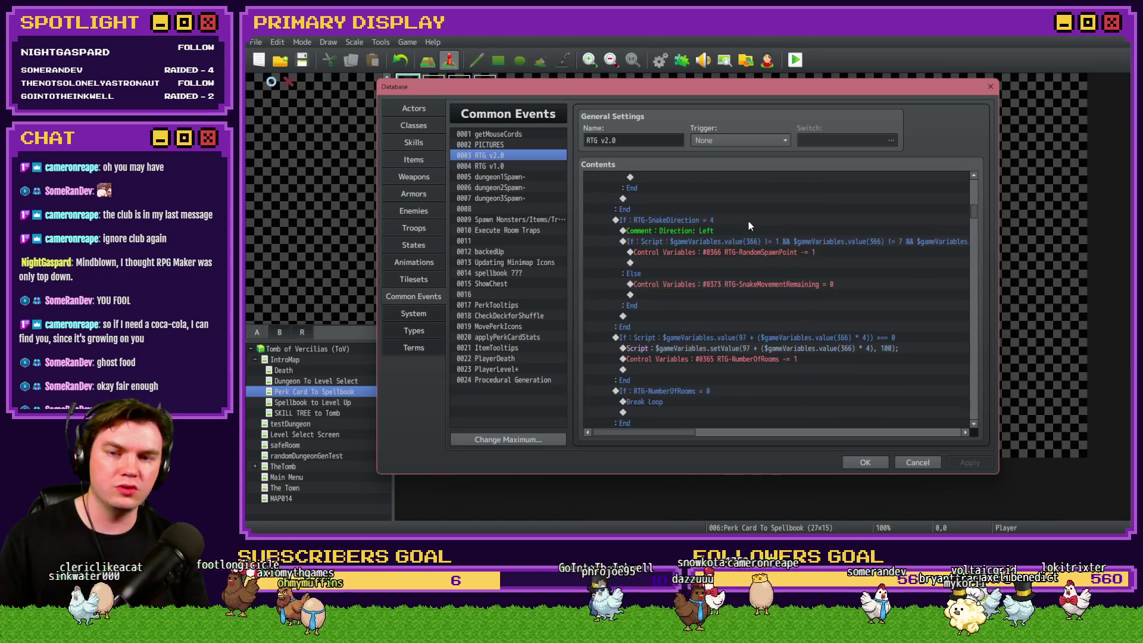
left_click(753, 283)
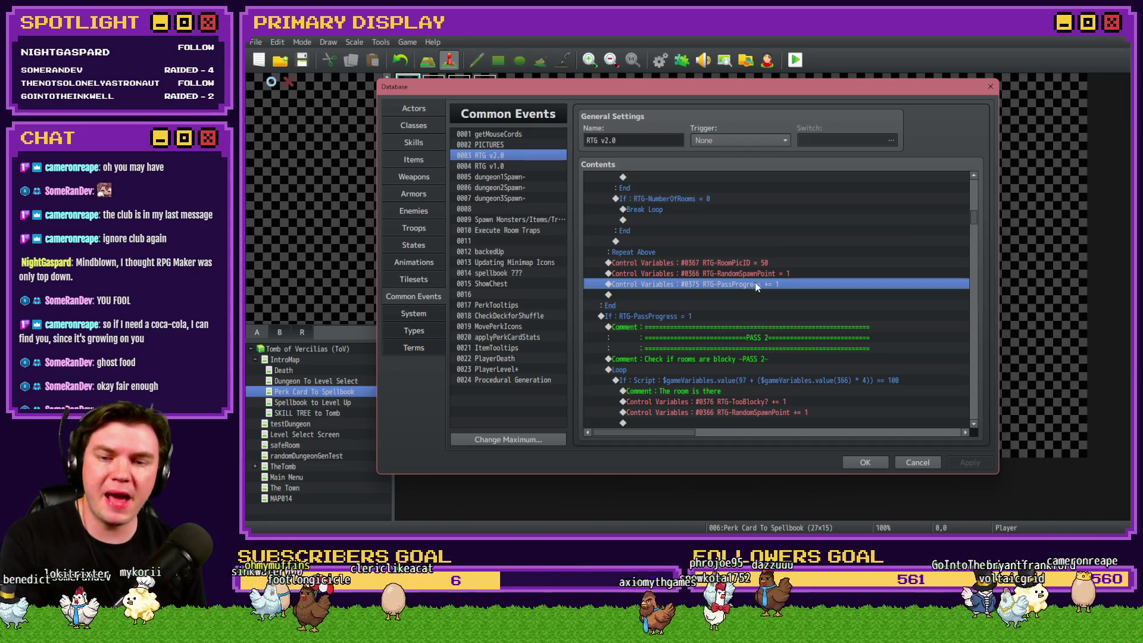
Step: Find the PASS 3 spawn-point loop and select its script condition row
scroll(756, 286, "down", 2)
scroll(757, 297, "down", 1)
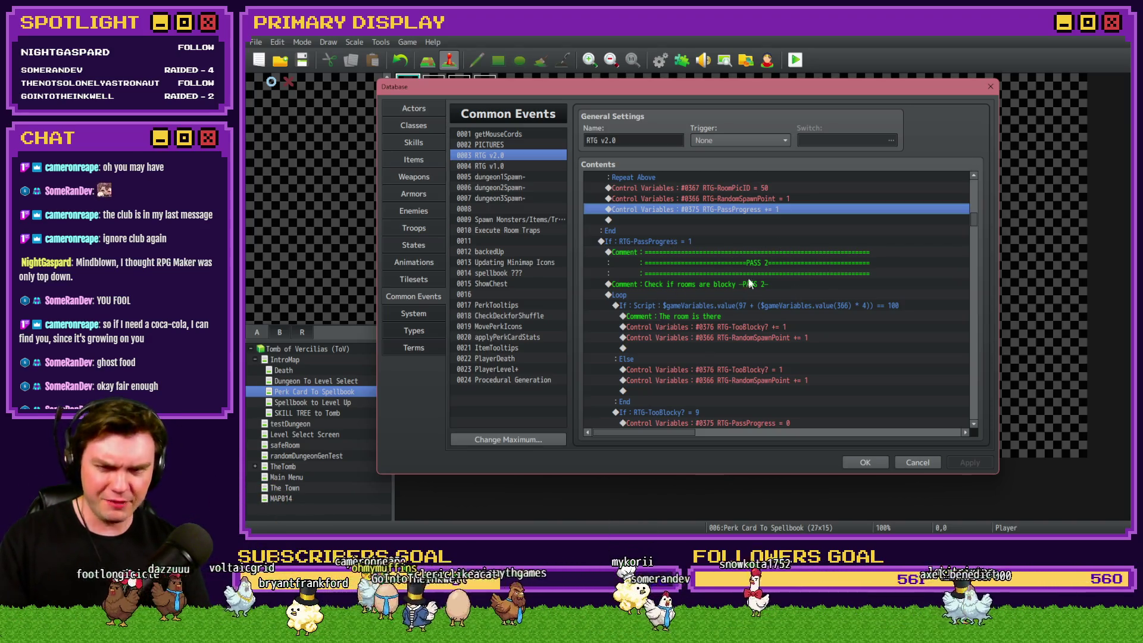
scroll(716, 295, "down", 8)
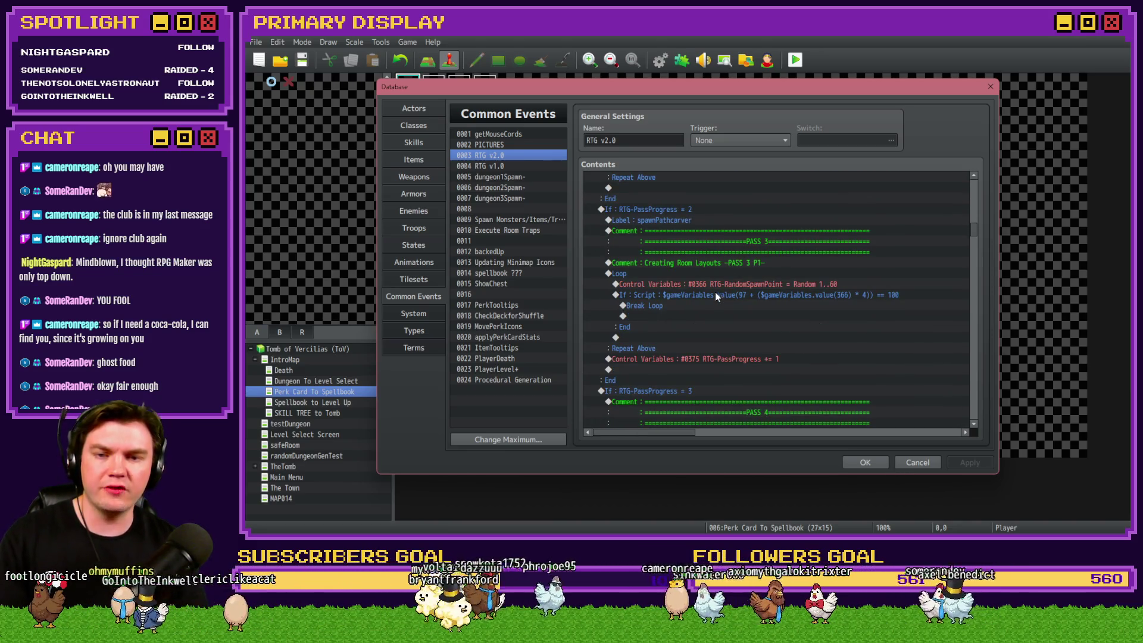
scroll(748, 266, "down", 2)
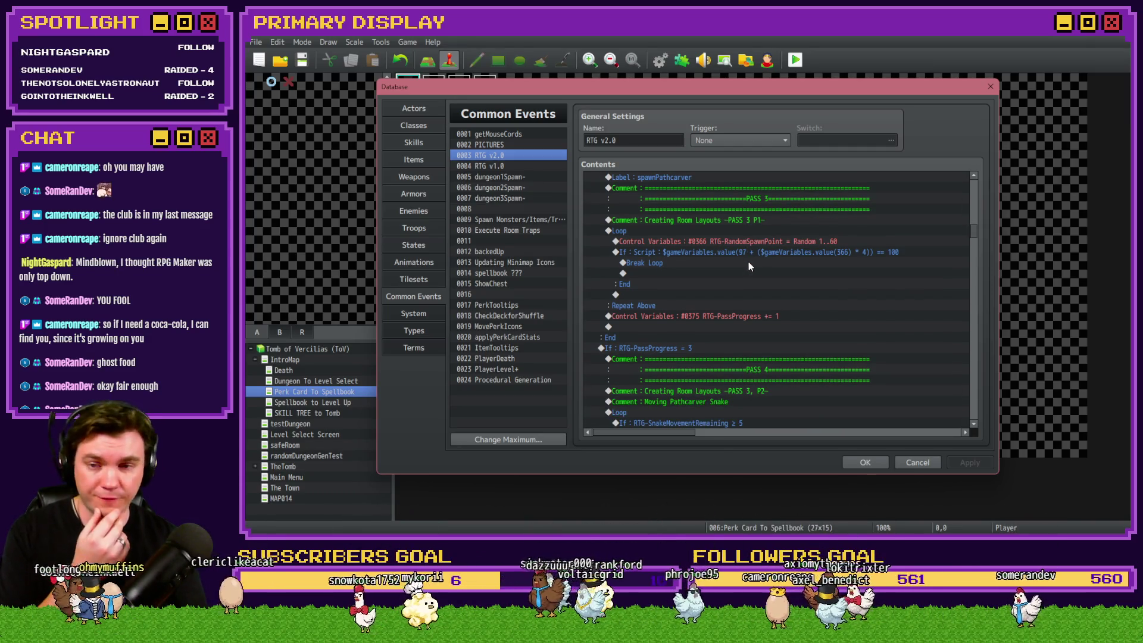
left_click(727, 223)
left_click(724, 231)
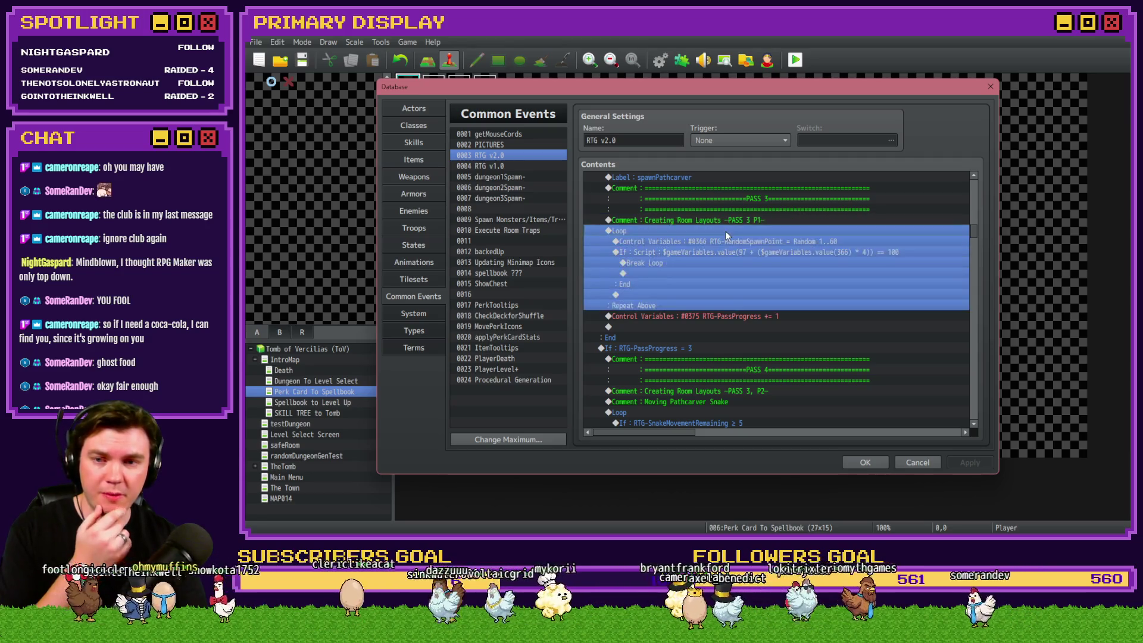
left_click(705, 316)
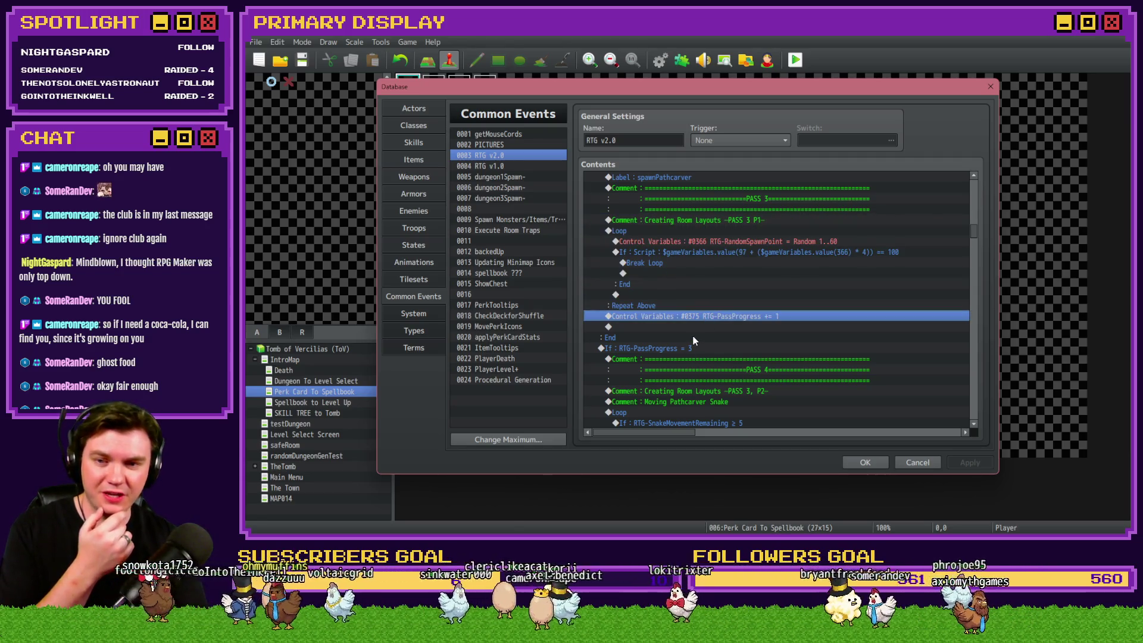
scroll(694, 340, "down", 2)
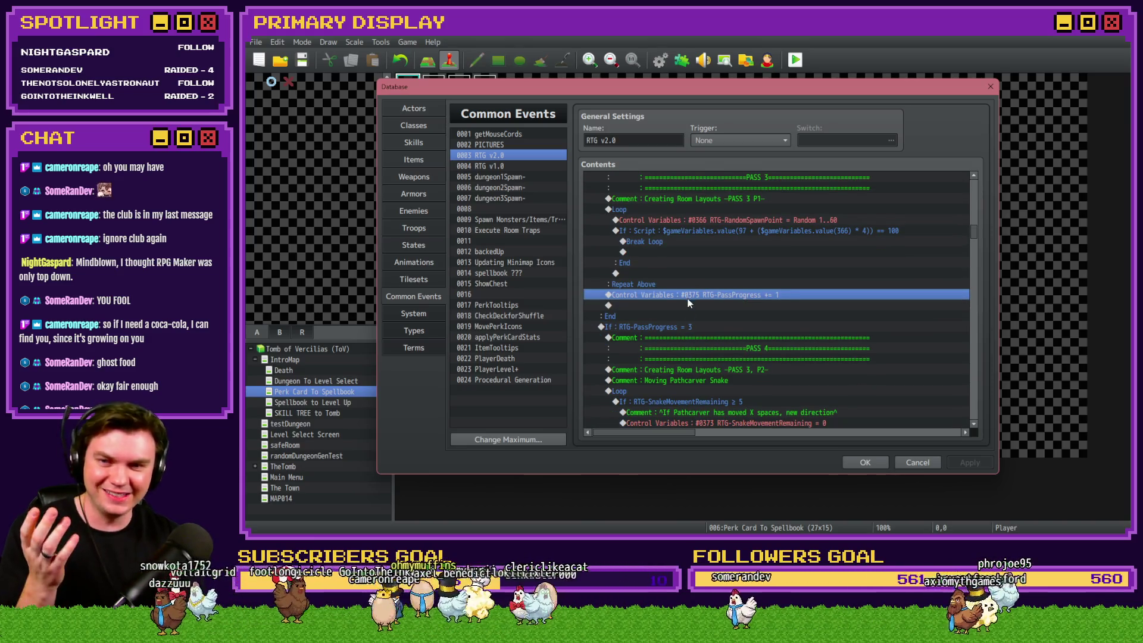
left_click(681, 211)
left_click(684, 221)
scroll(683, 222, "up", 1)
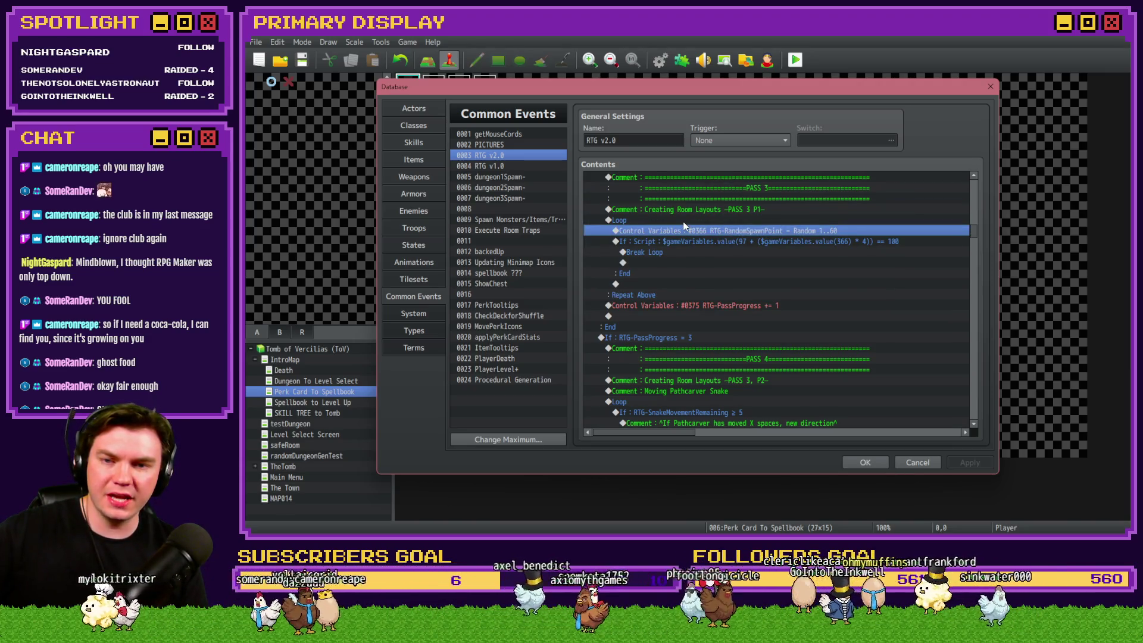
left_click(722, 212)
left_click(713, 219)
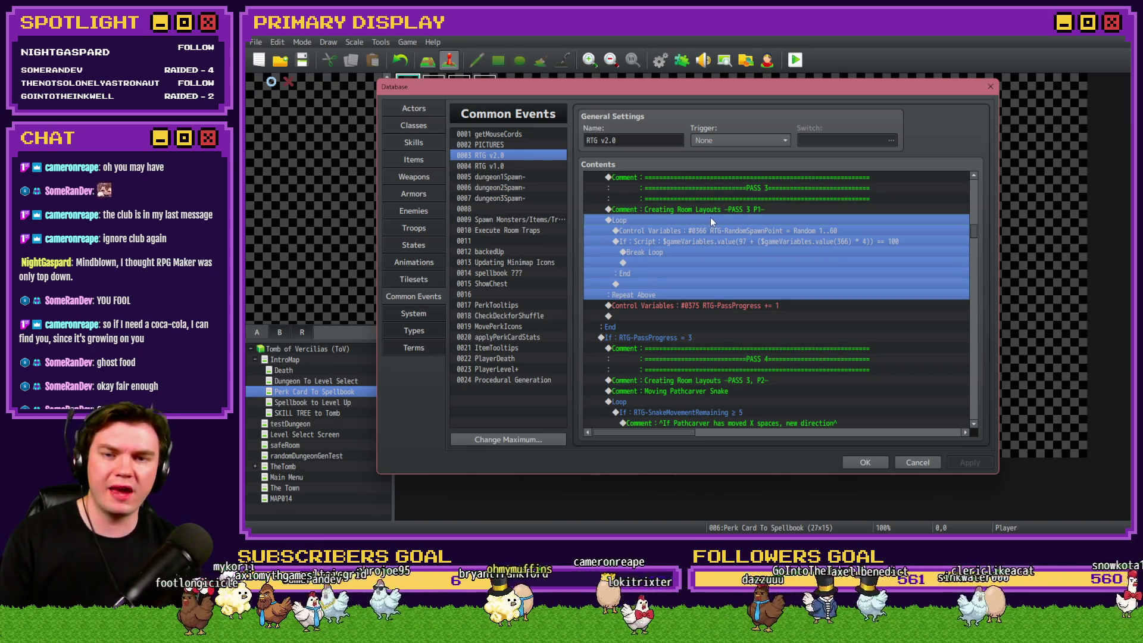
left_click(709, 231)
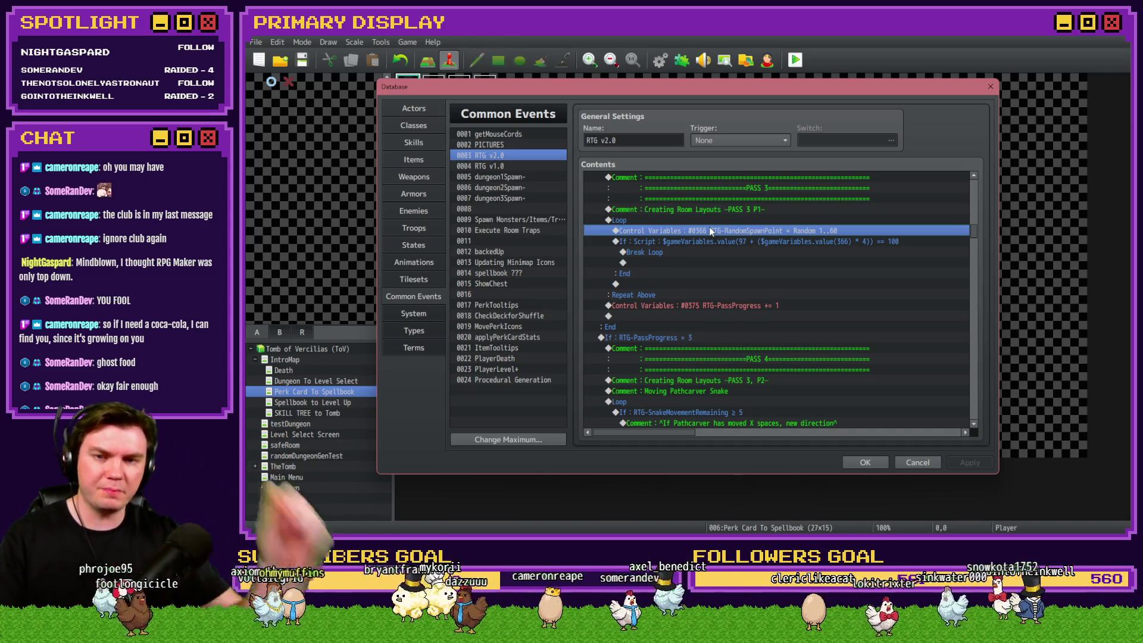
left_click(758, 242)
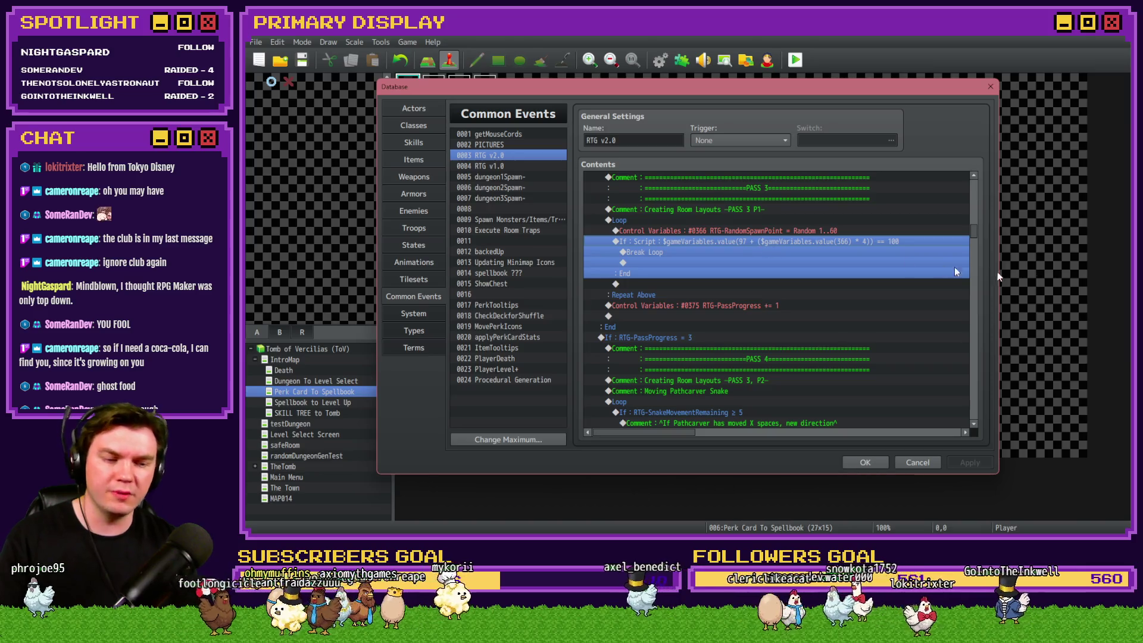
Step: Change the spawn-point condition's comparison from == 100 to === 100
double_click(801, 252)
left_click(859, 351)
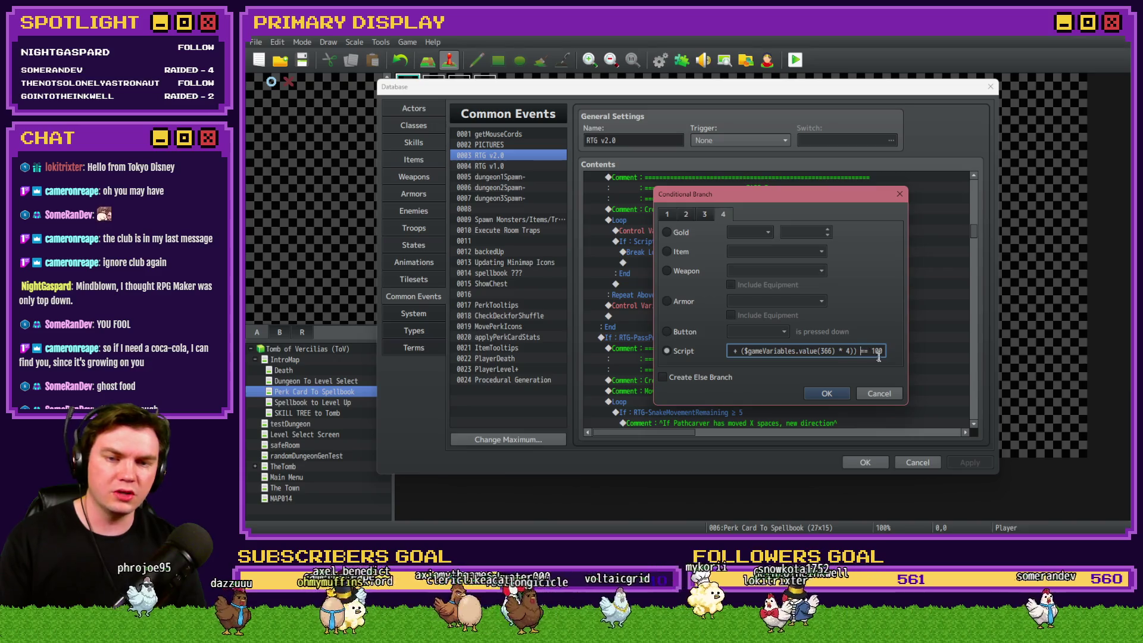
key("alt+Tab")
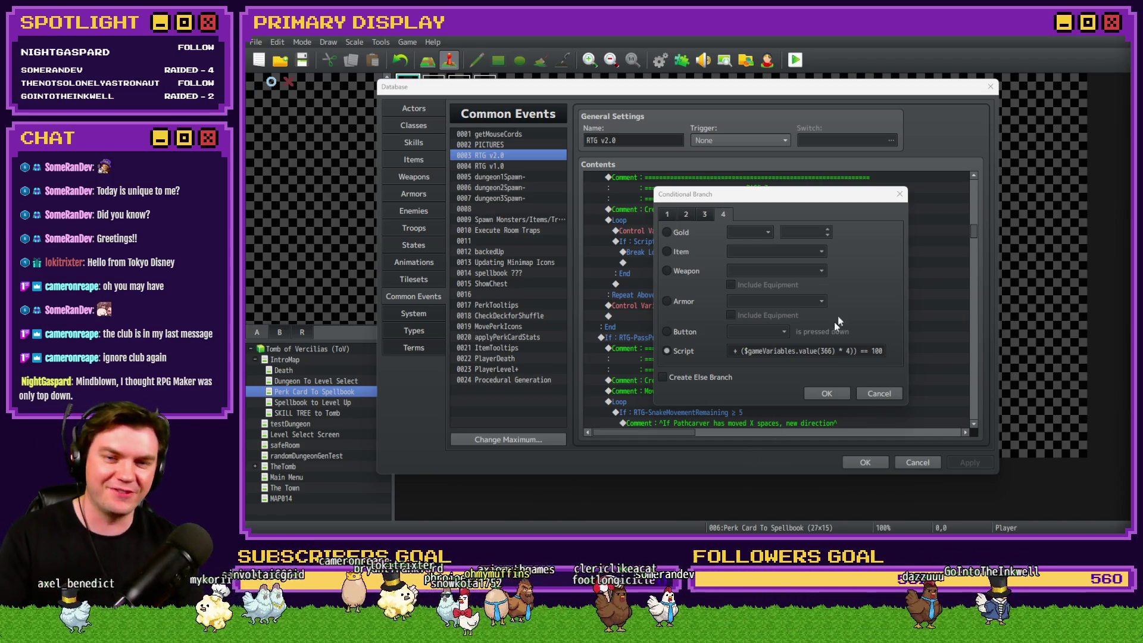
left_click(861, 351)
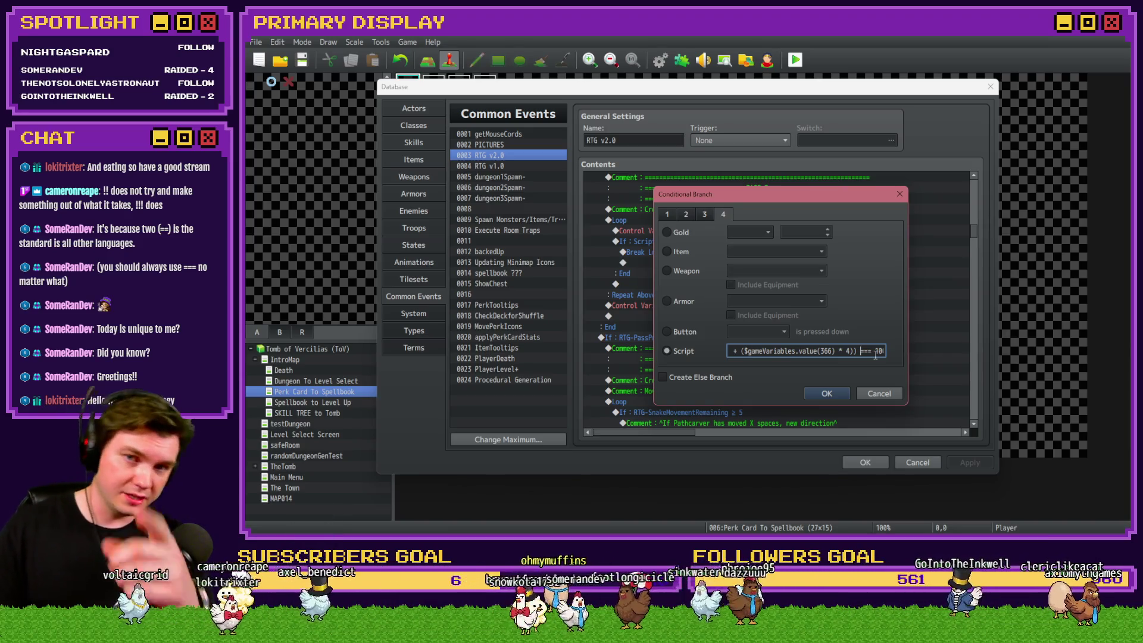
type("=")
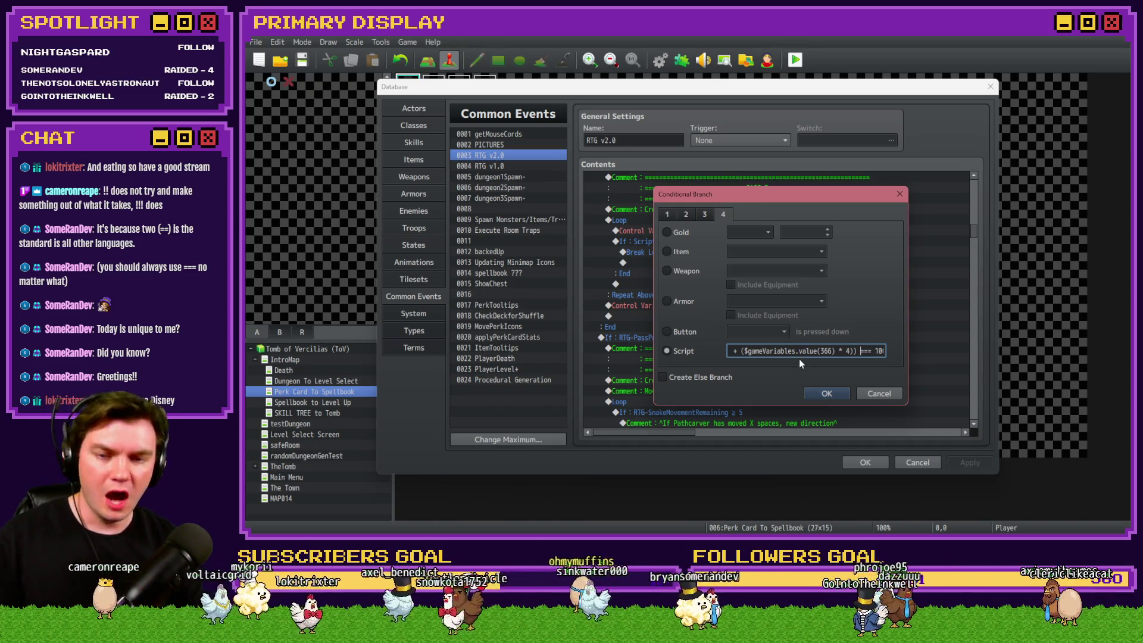
left_click(819, 393)
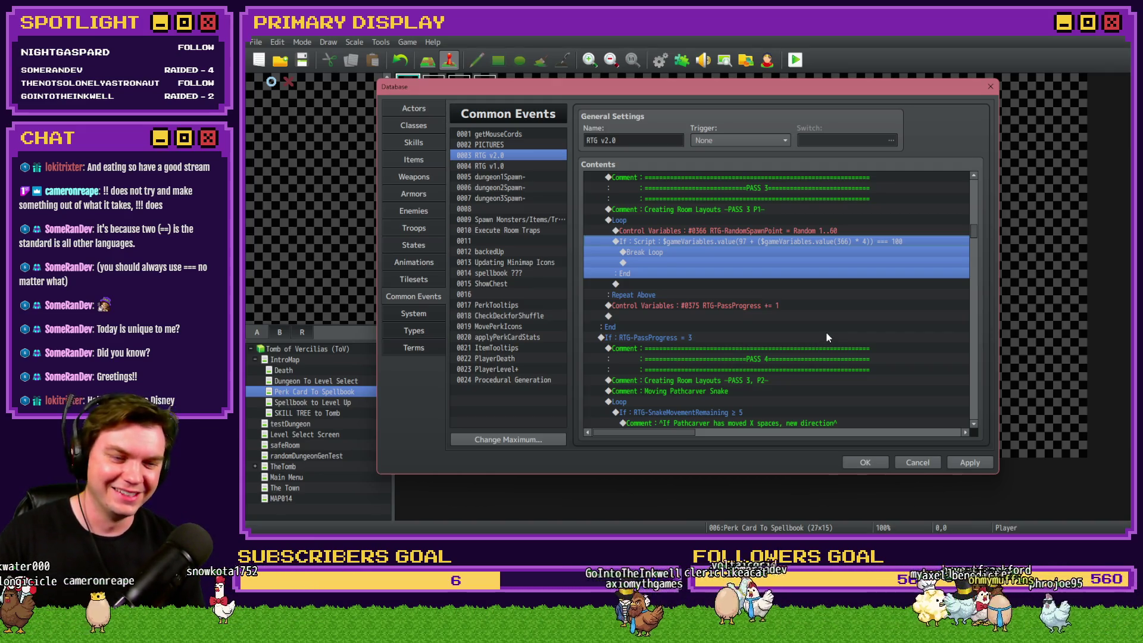
Step: Reselect the edited condition row, then switch to the Vampire Crawlers Steam page in Chrome
left_click(797, 241)
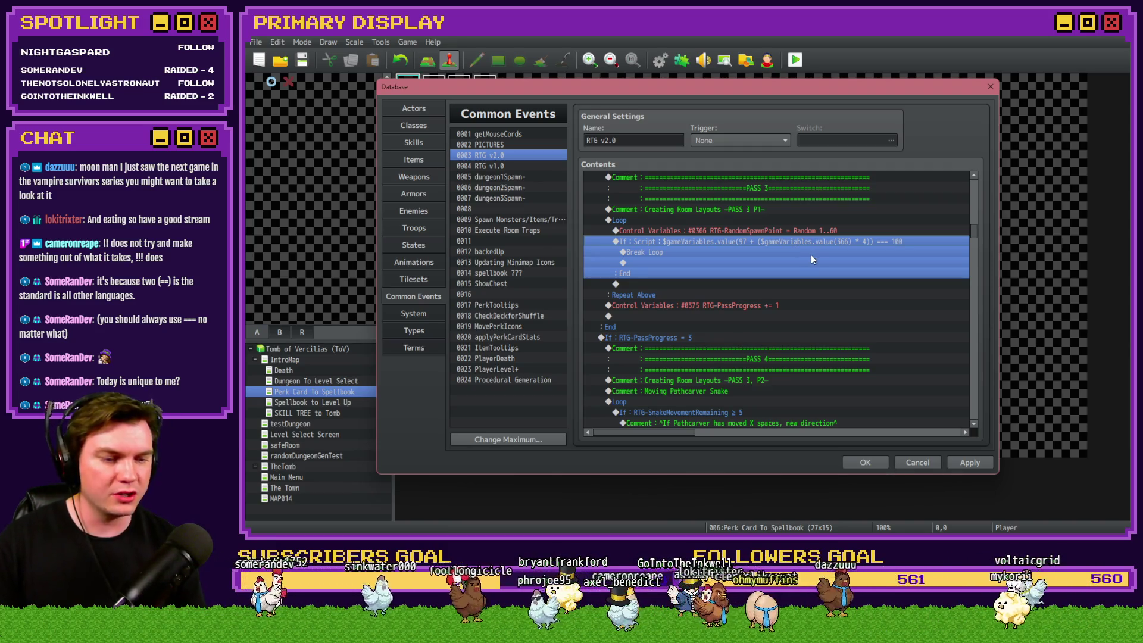
key("alt+Tab")
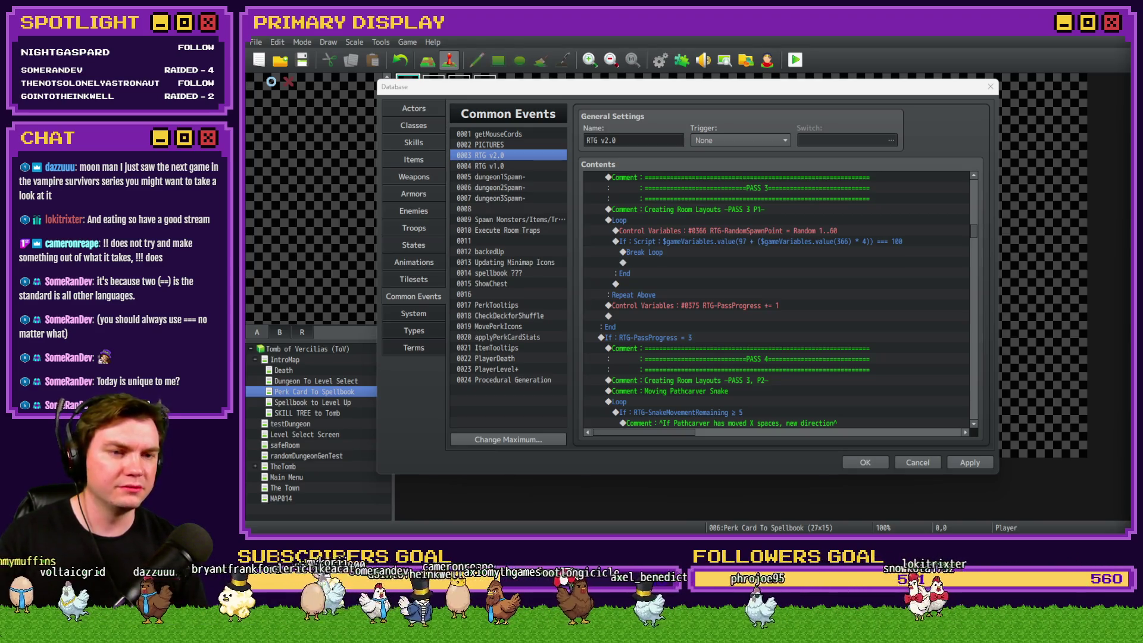
key("alt+Tab")
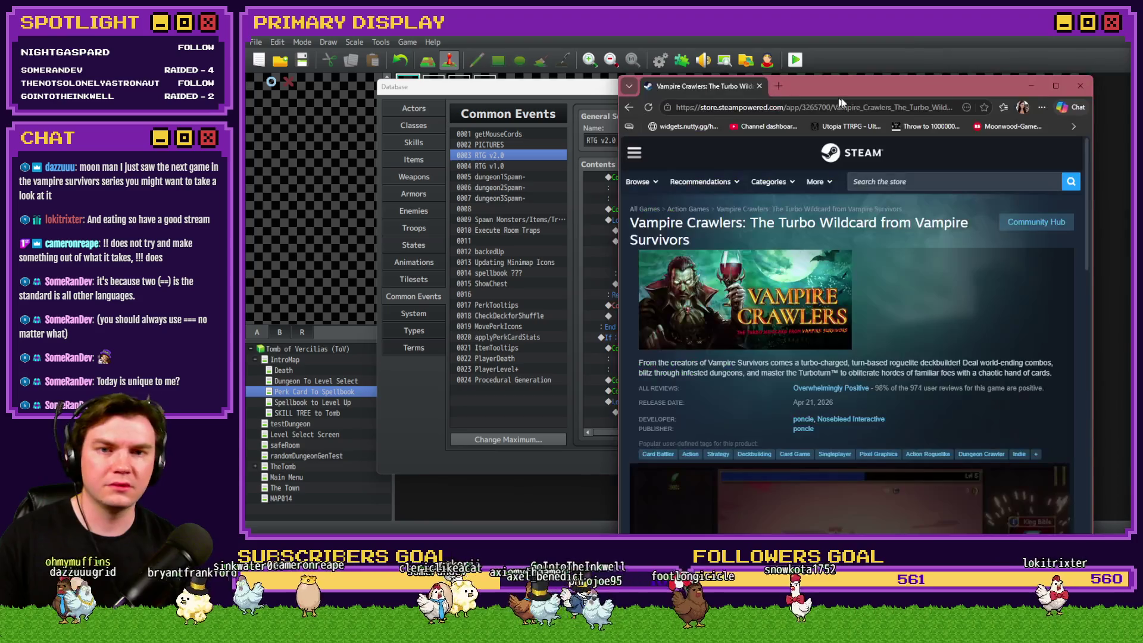
Step: Maximize the browser, then play and pause the Vampire Crawlers trailer
double_click(834, 98)
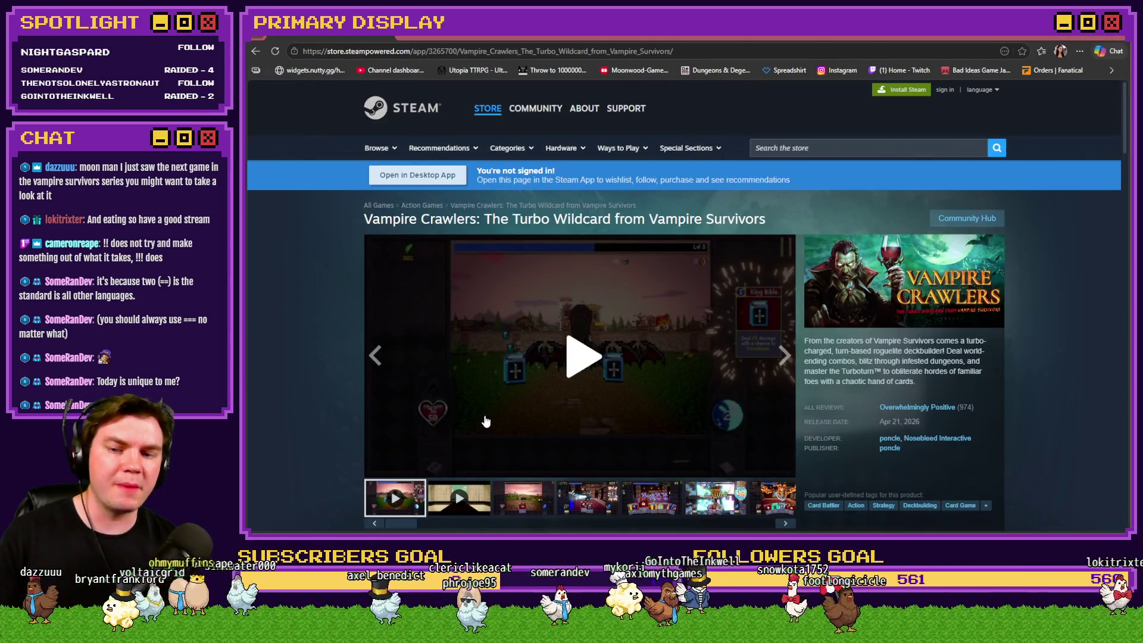
left_click(583, 363)
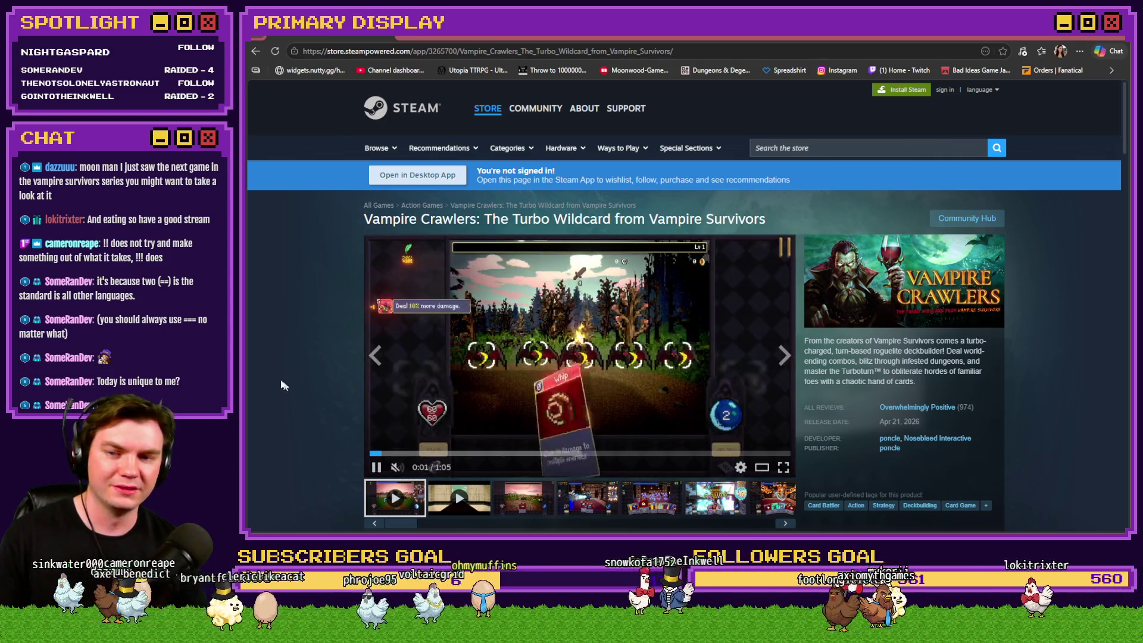
scroll(324, 395, "down", 1)
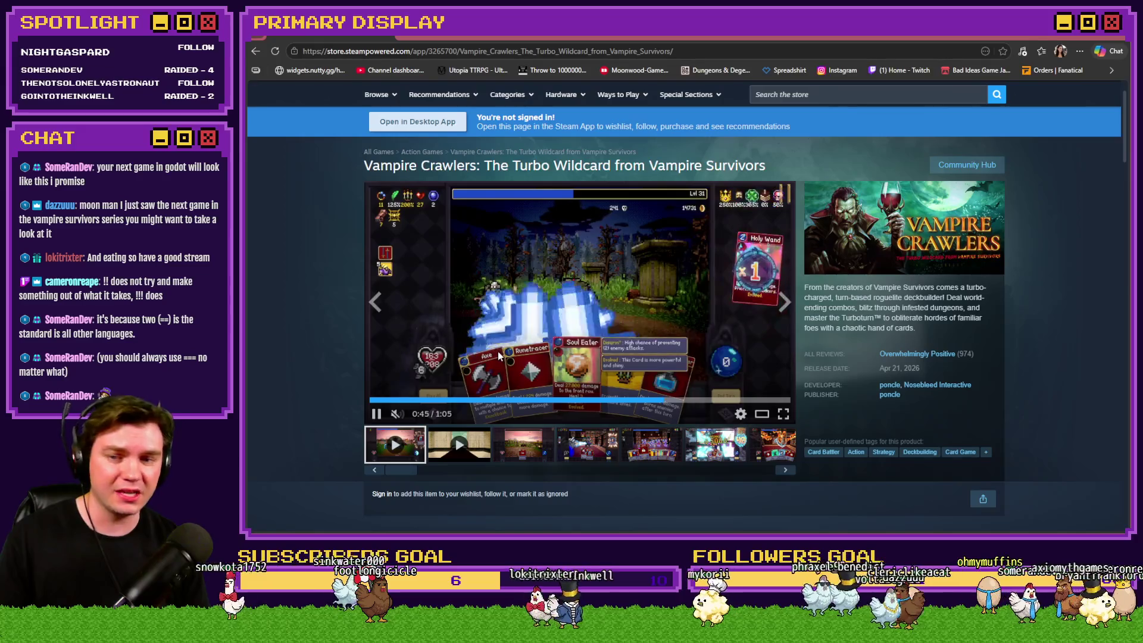
left_click(493, 329)
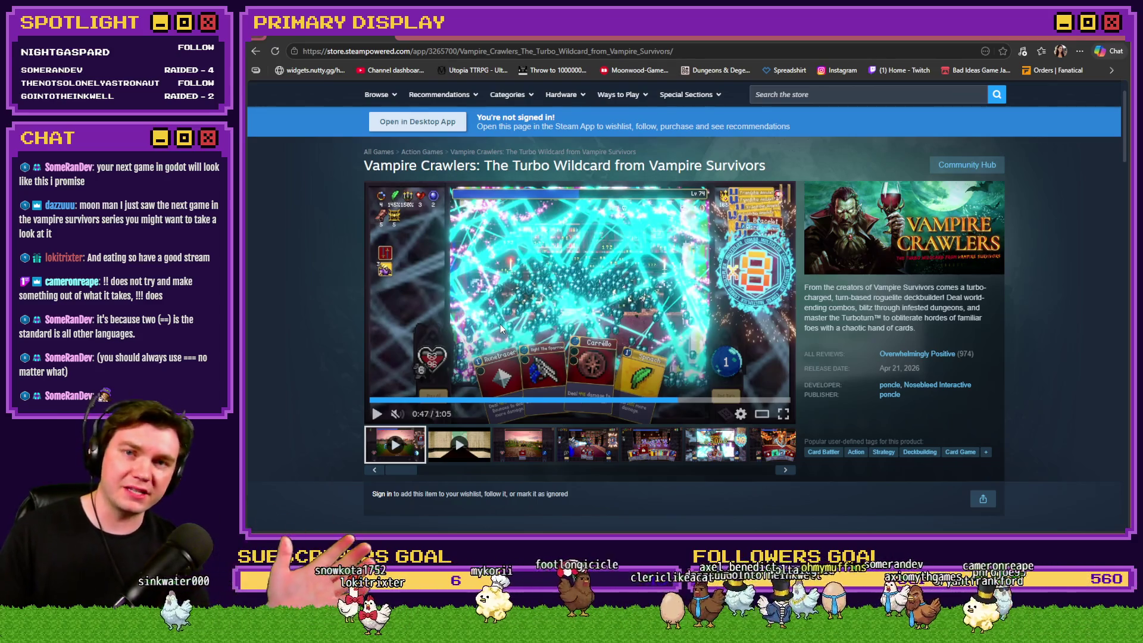
Step: Browse the Vampire Crawlers gameplay screenshots, including the library battle and Garlic card-hand shots
left_click(507, 456)
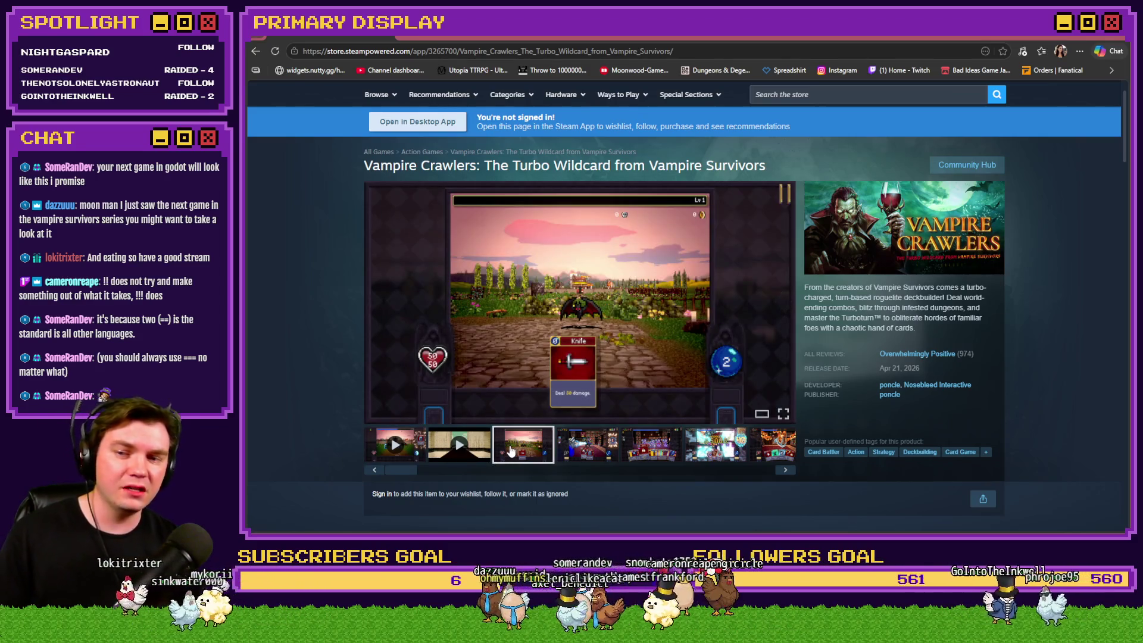
left_click(570, 451)
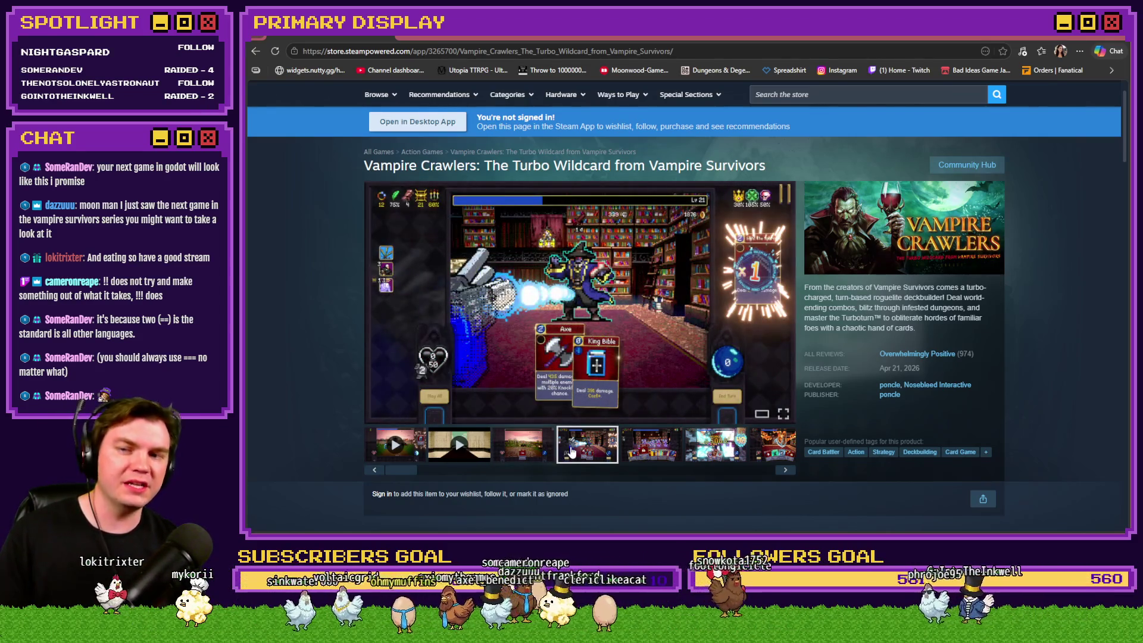
left_click(634, 456)
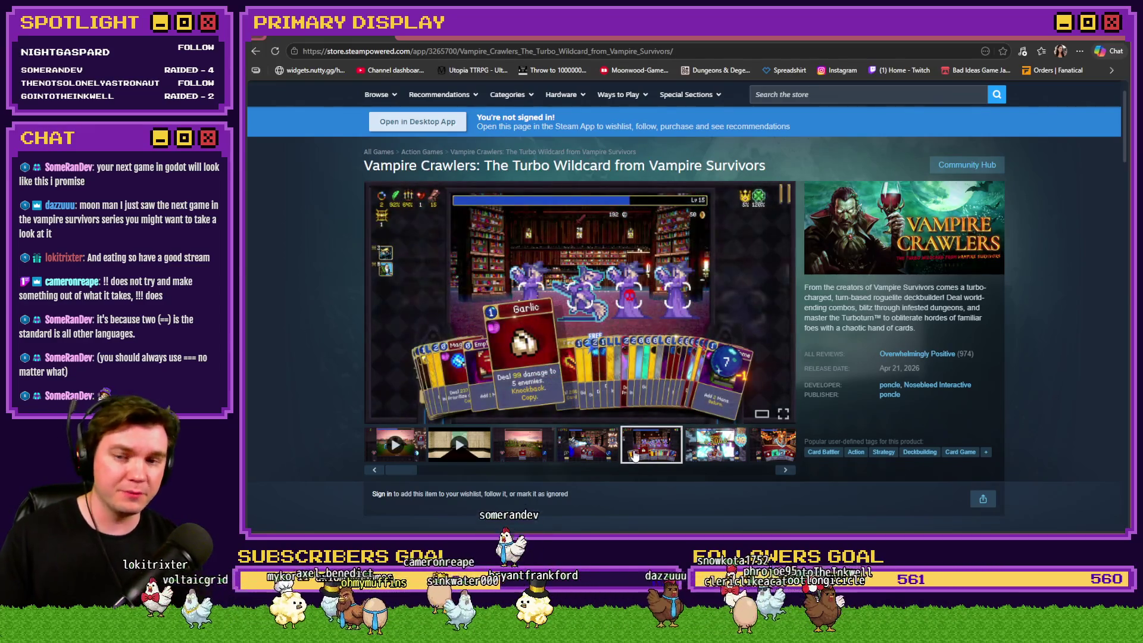
left_click(699, 453)
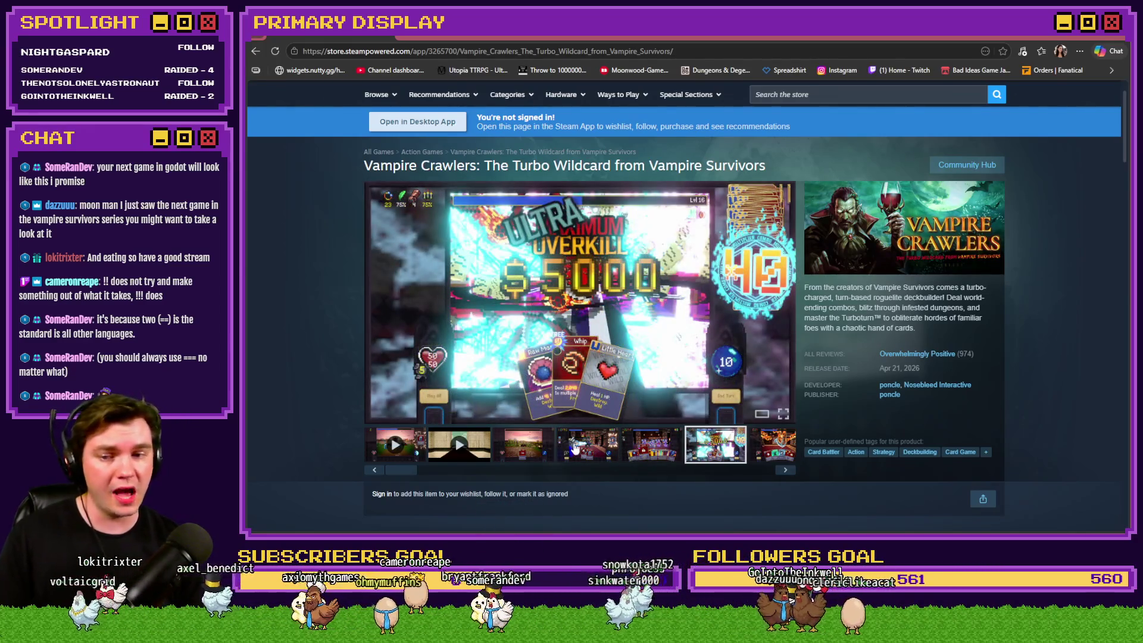
left_click(575, 450)
left_click(539, 450)
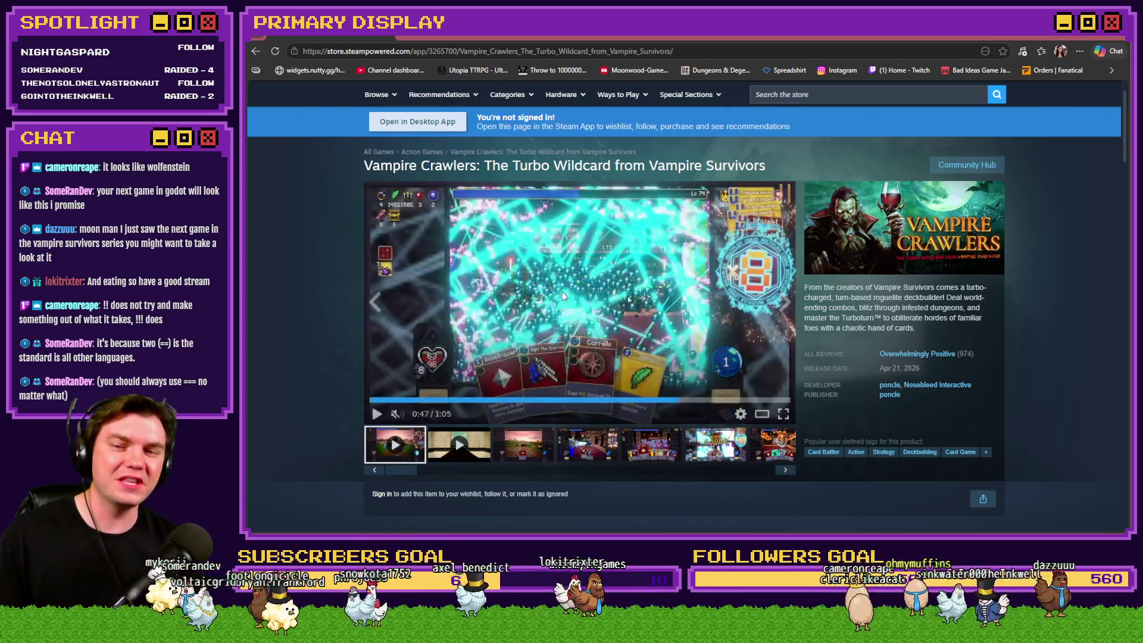
Step: Watch part of the trailer and the Launch gameplay video, then minimize the browser
left_click(570, 324)
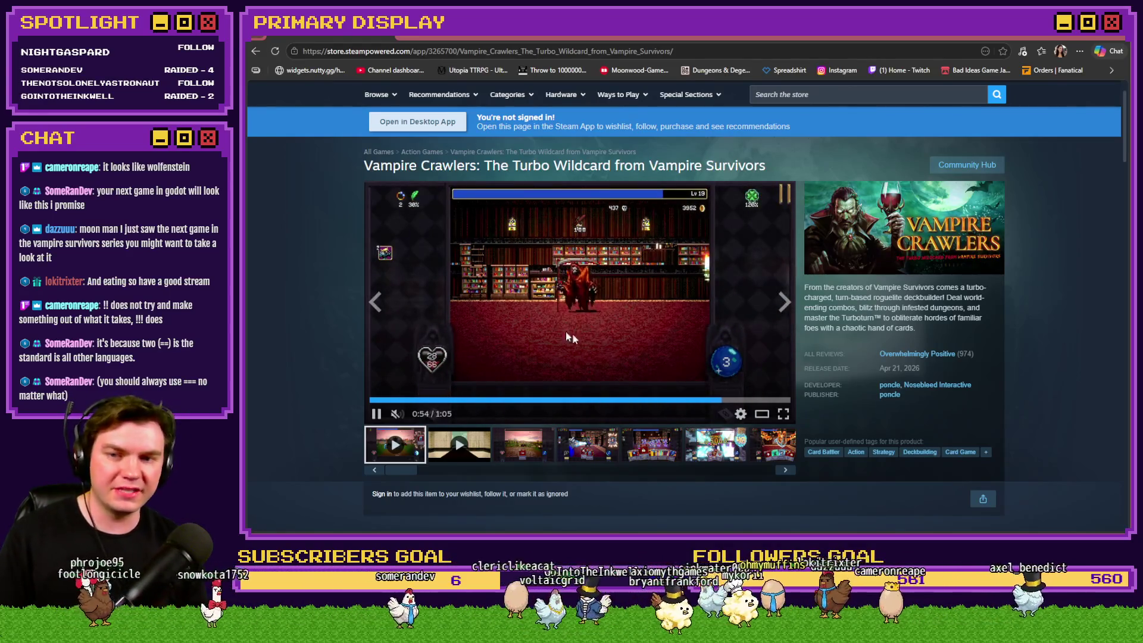
left_click(477, 316)
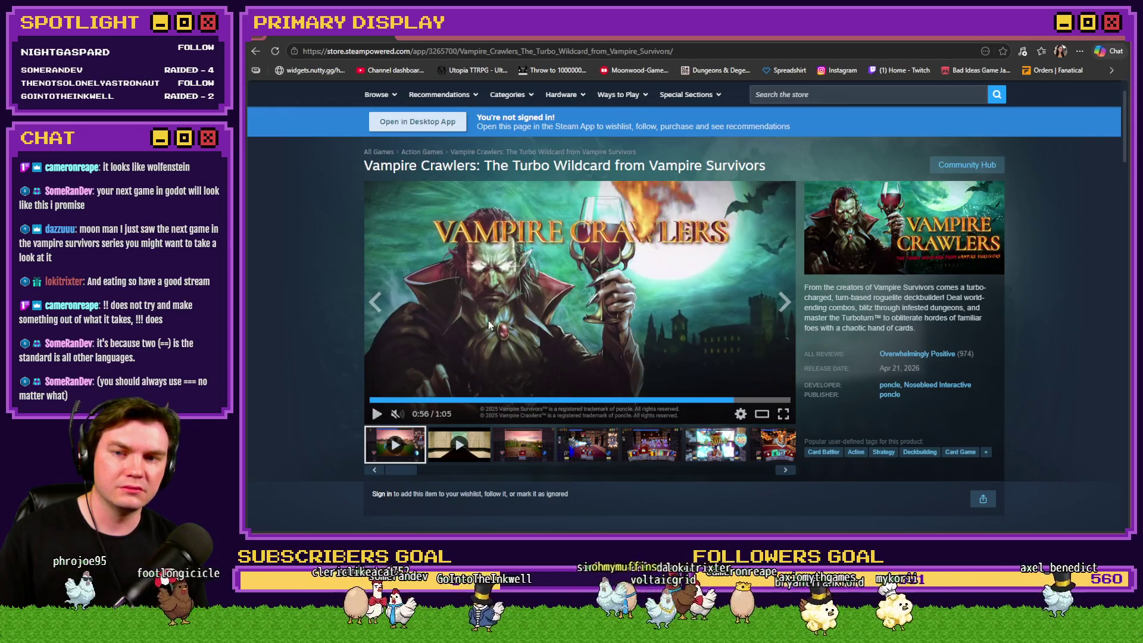
left_click(470, 439)
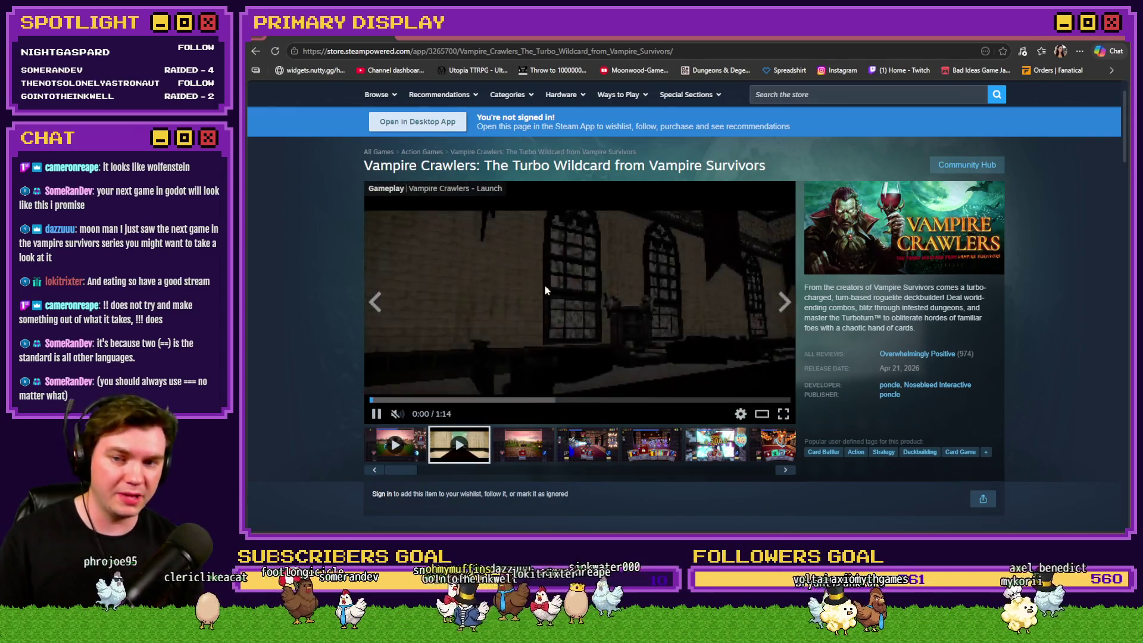
left_click(465, 400)
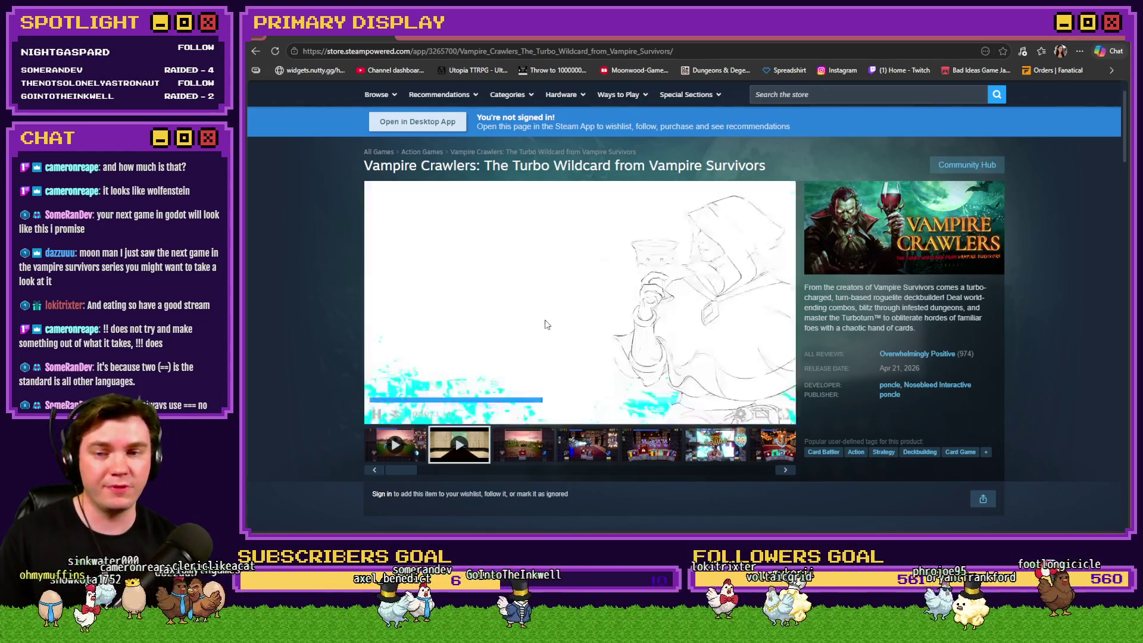
left_click(553, 315)
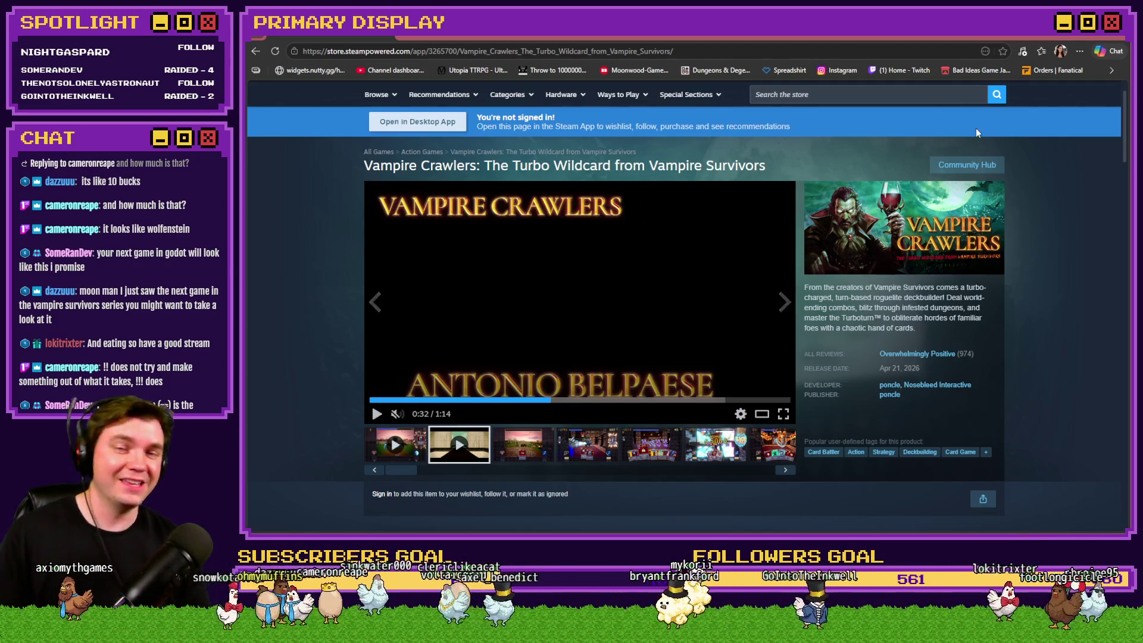
left_click(1116, 38)
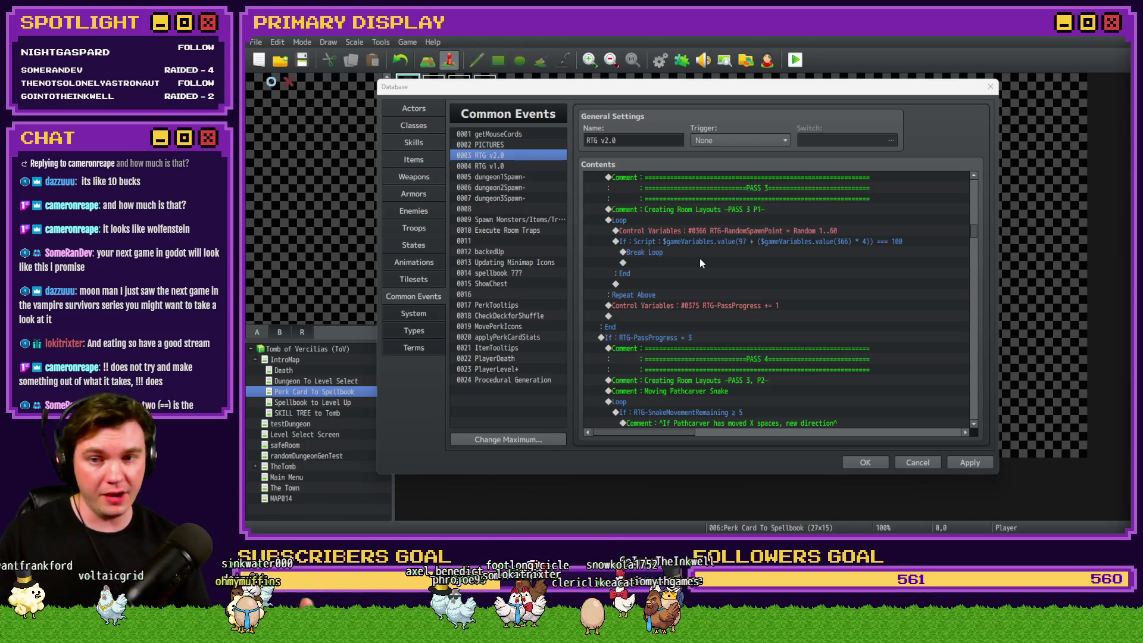
left_click(639, 218)
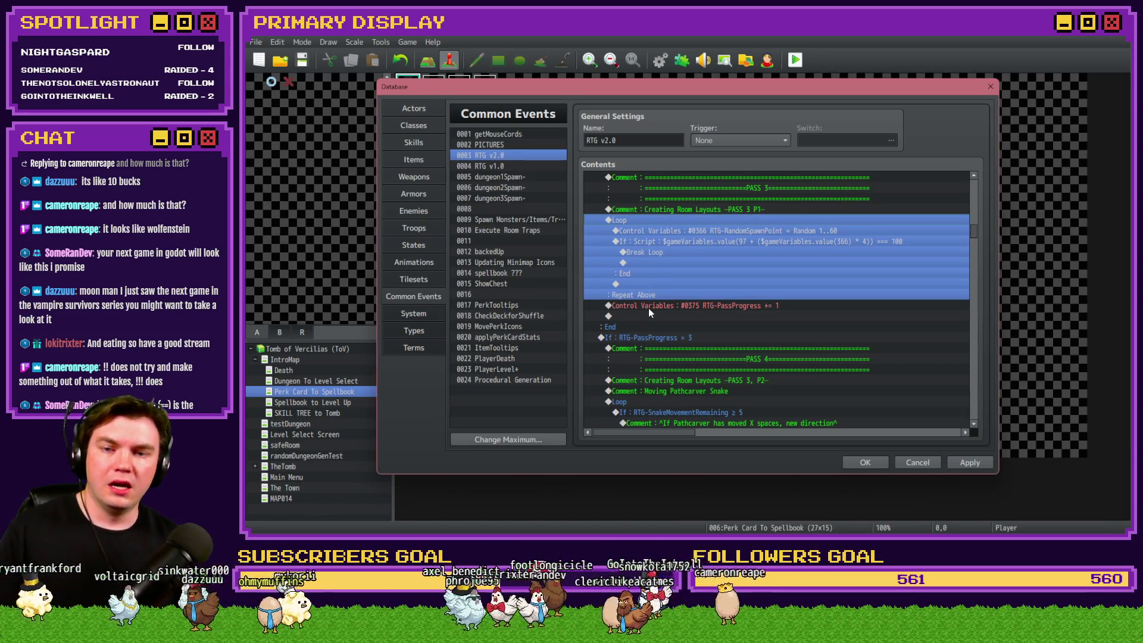
left_click(690, 307)
left_click(673, 338)
scroll(673, 338, "down", 2)
left_click(714, 292, "ctrl")
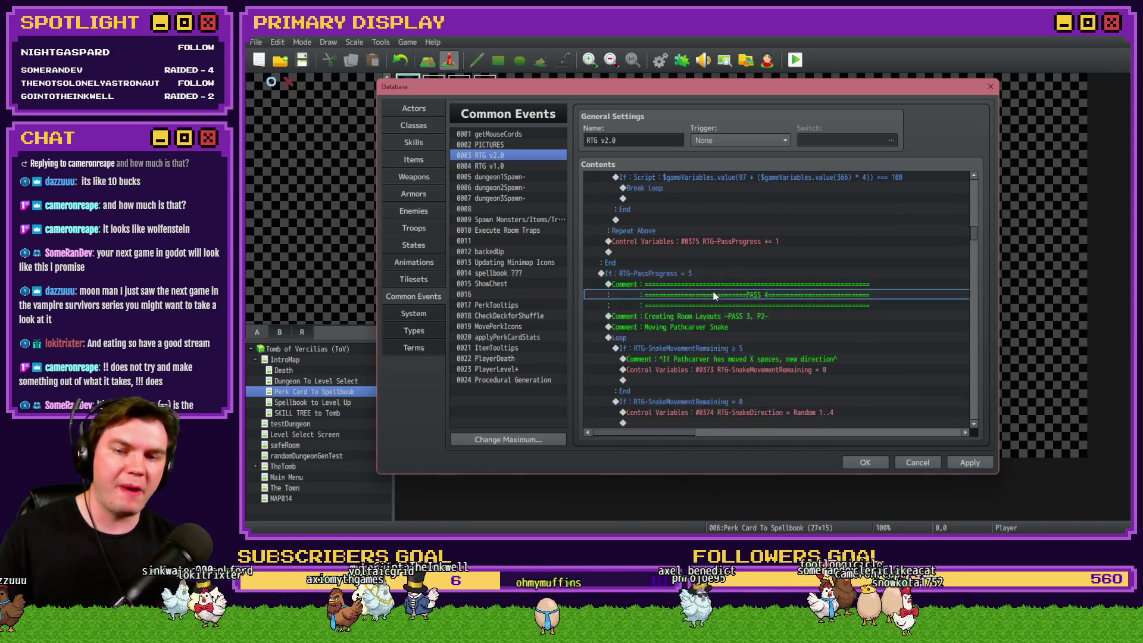
left_click(716, 327)
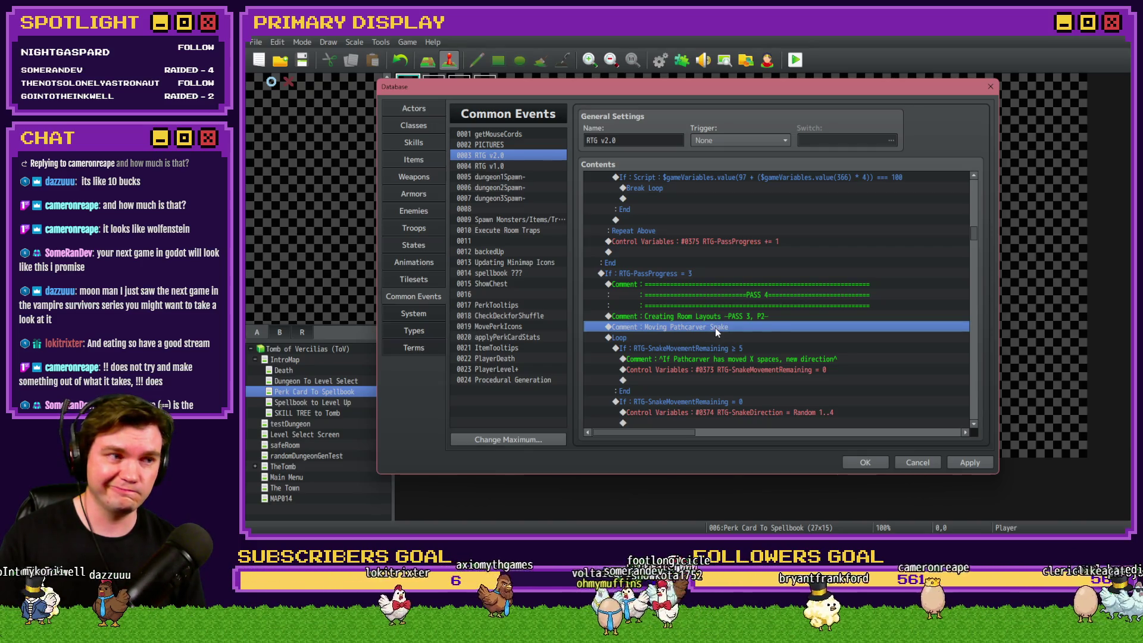
scroll(716, 328, "down", 2)
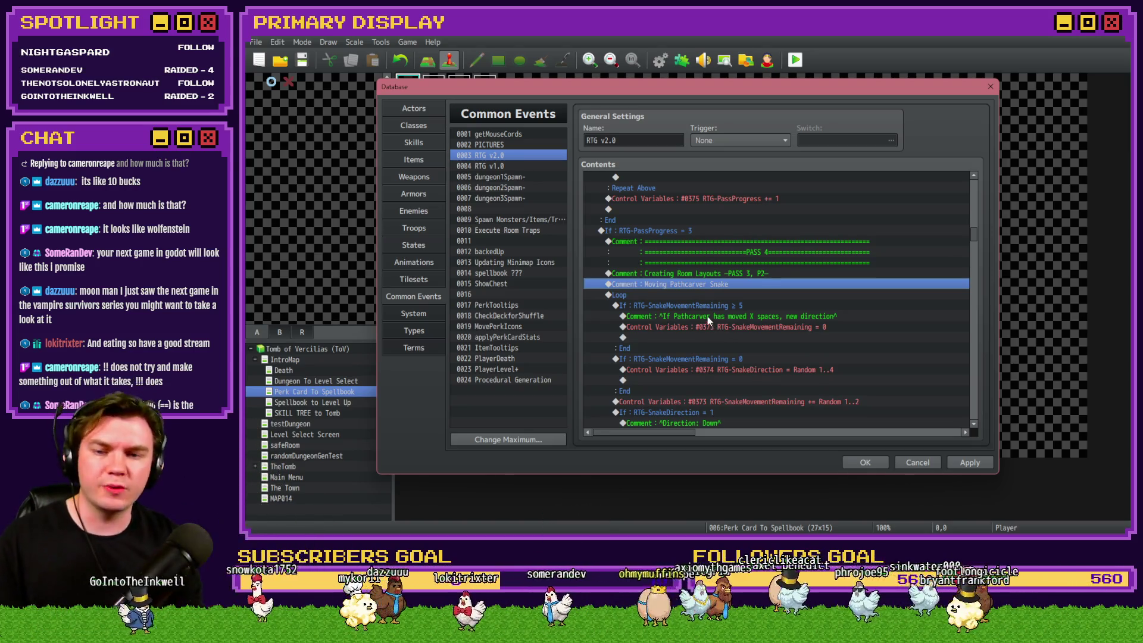
key("shift+Page_Down")
key("shift+Page_Down")
key("shift+Page_Down")
key("shift+Page_Down")
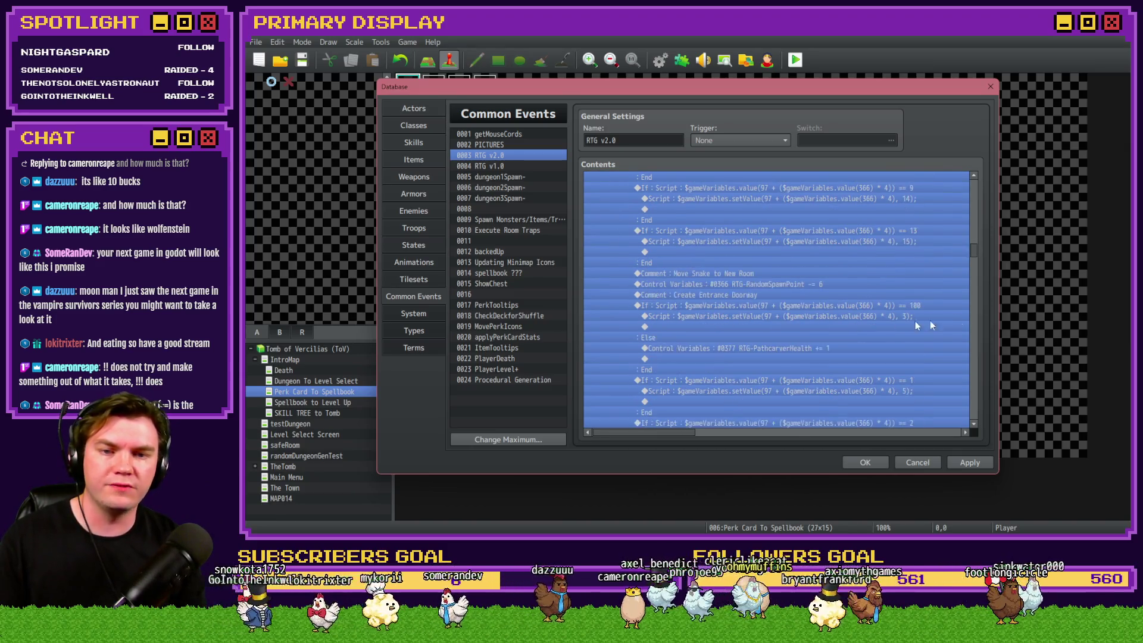
mouse_move(971, 257)
left_mouse_down()
mouse_move(976, 356)
mouse_move(974, 235)
left_mouse_up()
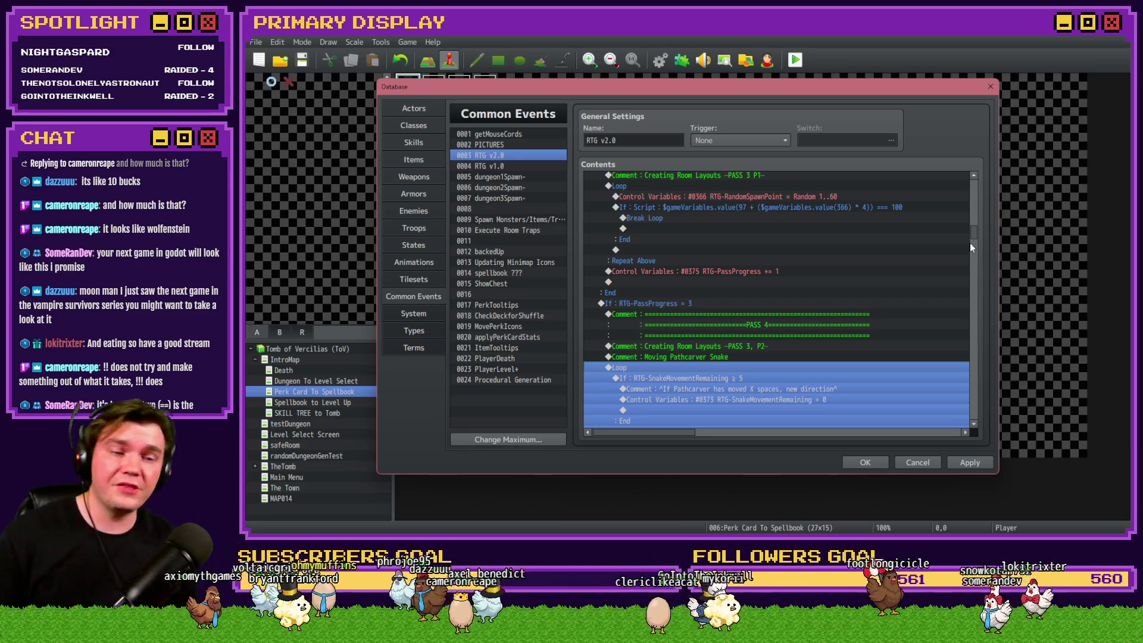
scroll(859, 263, "down", 5)
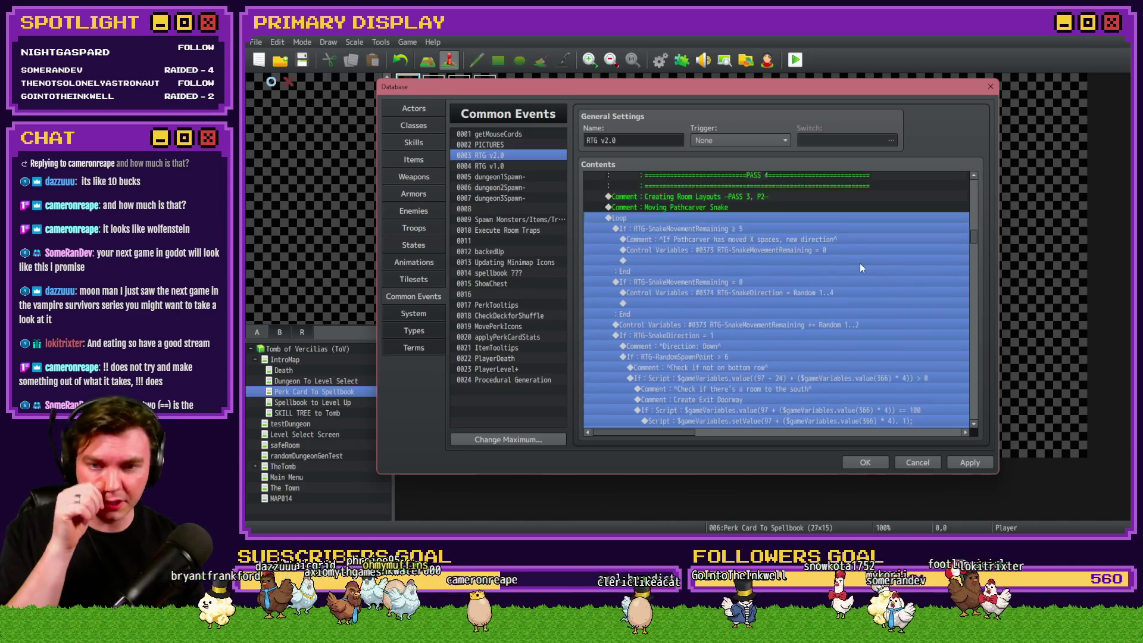
Step: Open the Control Variables #0373 += Random 1..2 command for RTG-SnakeMovementRemaining
left_click(800, 239)
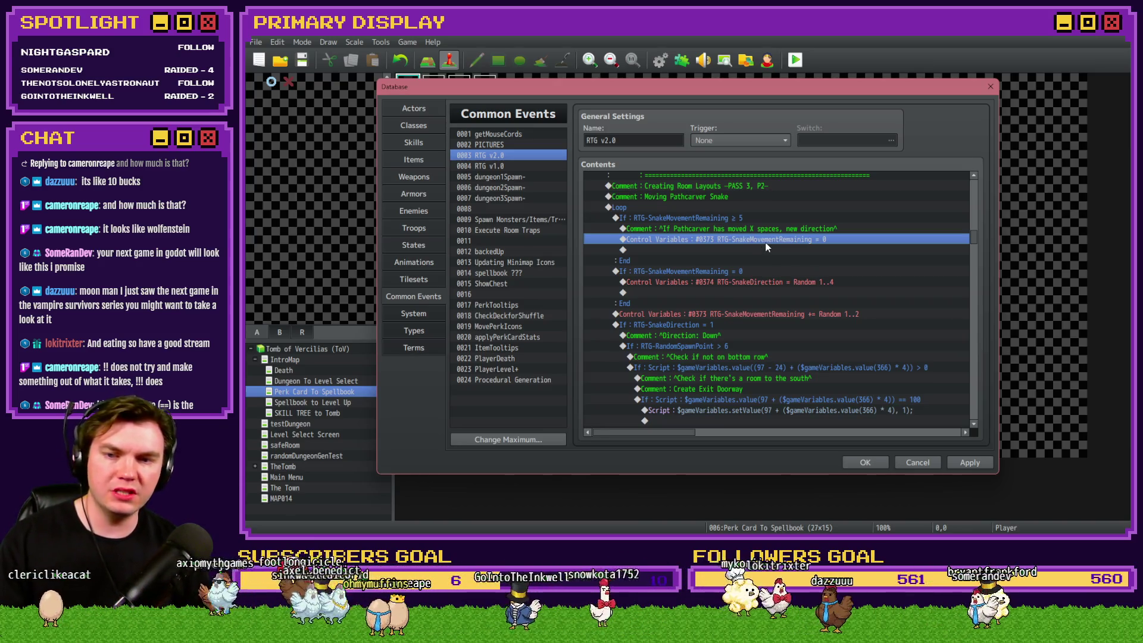
left_click(761, 282)
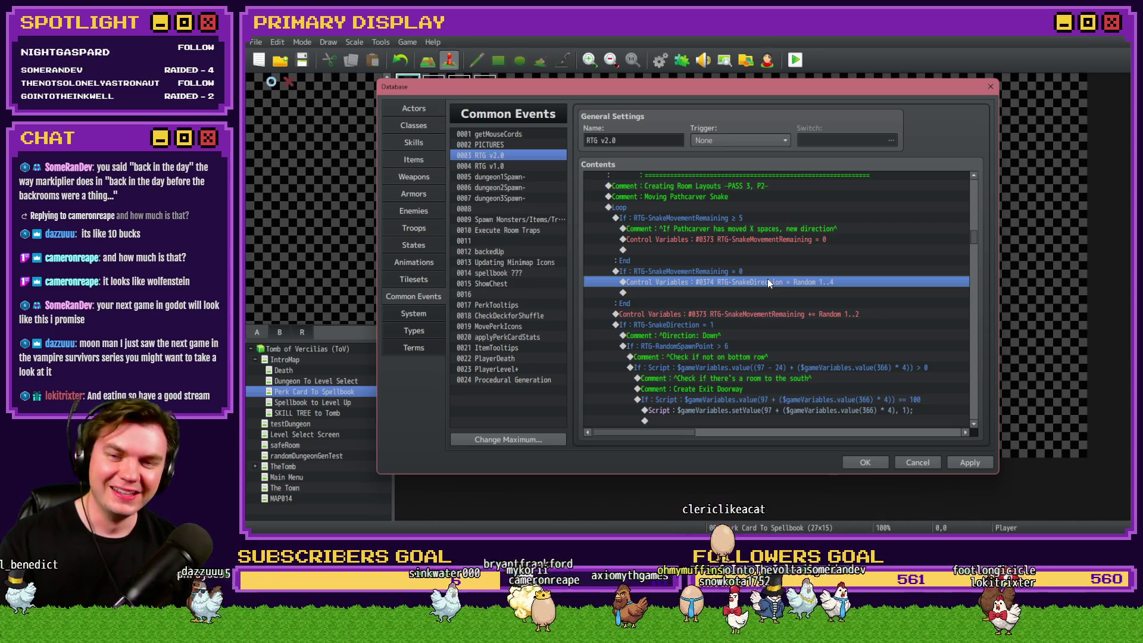
scroll(761, 274, "down", 1)
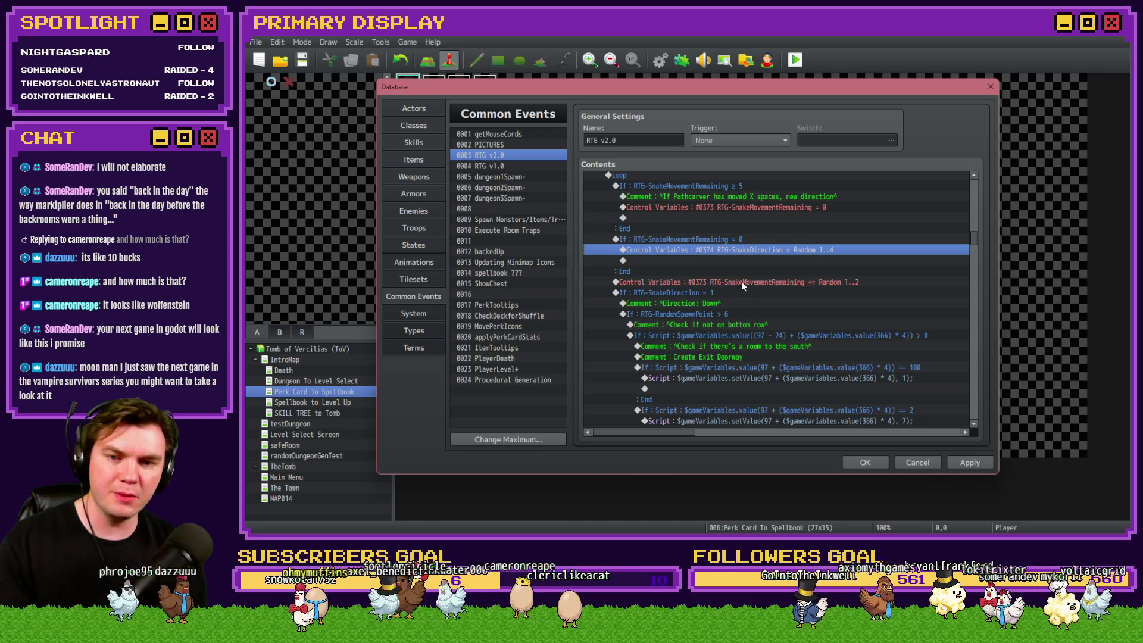
left_click(741, 281)
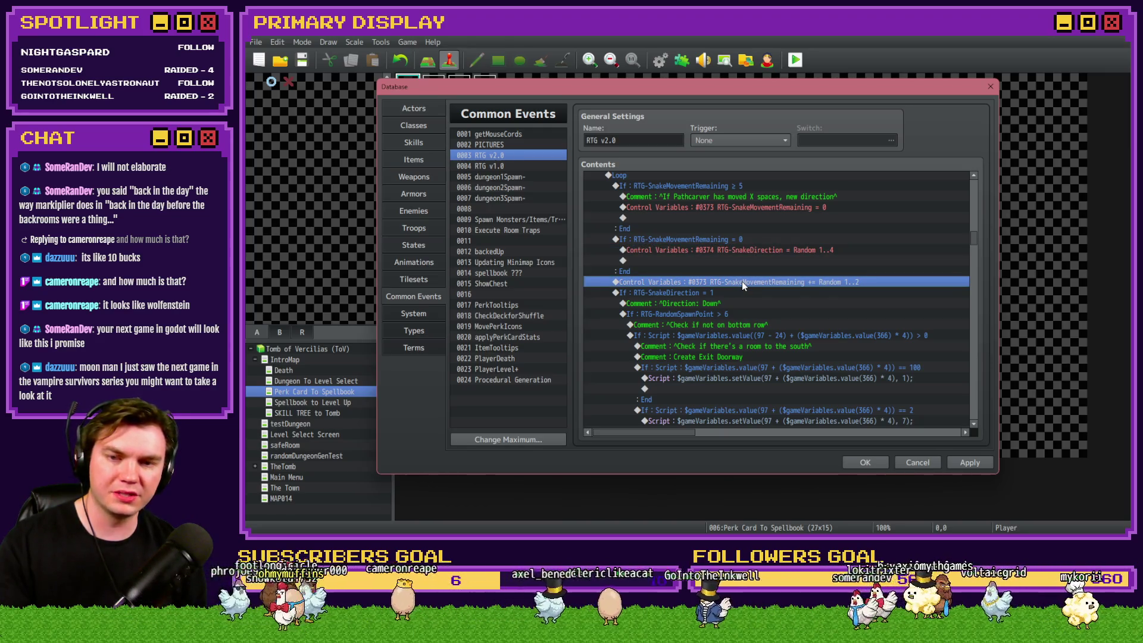
double_click(741, 284)
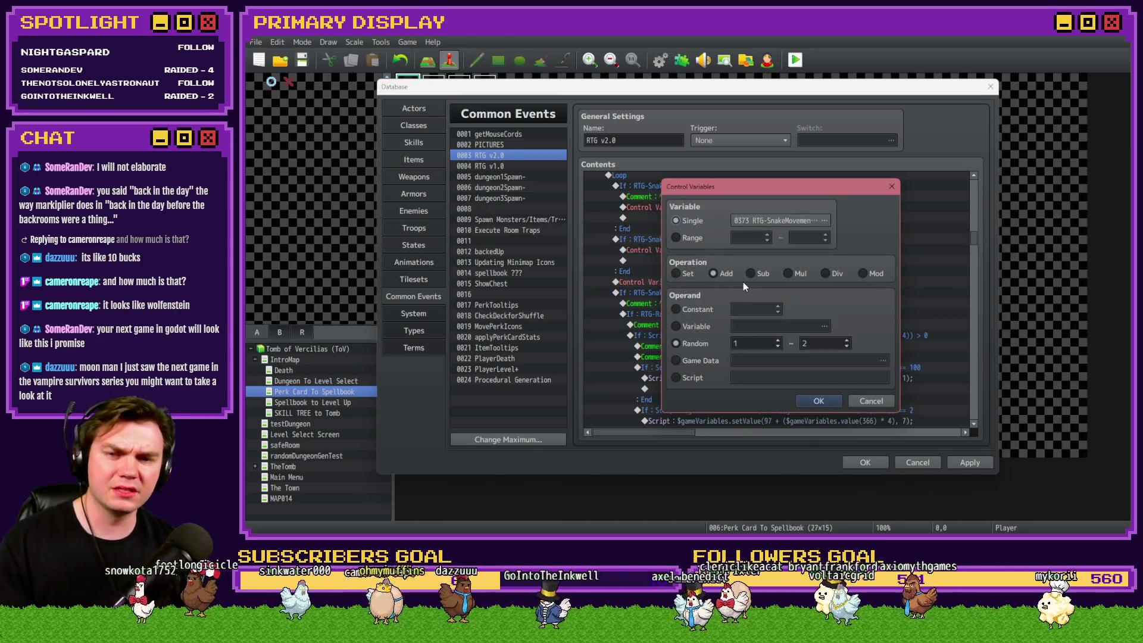
Step: Close the Control Variables dialog unchanged and switch to the Tomb of Vercilias 2.psd mockup
key("Return")
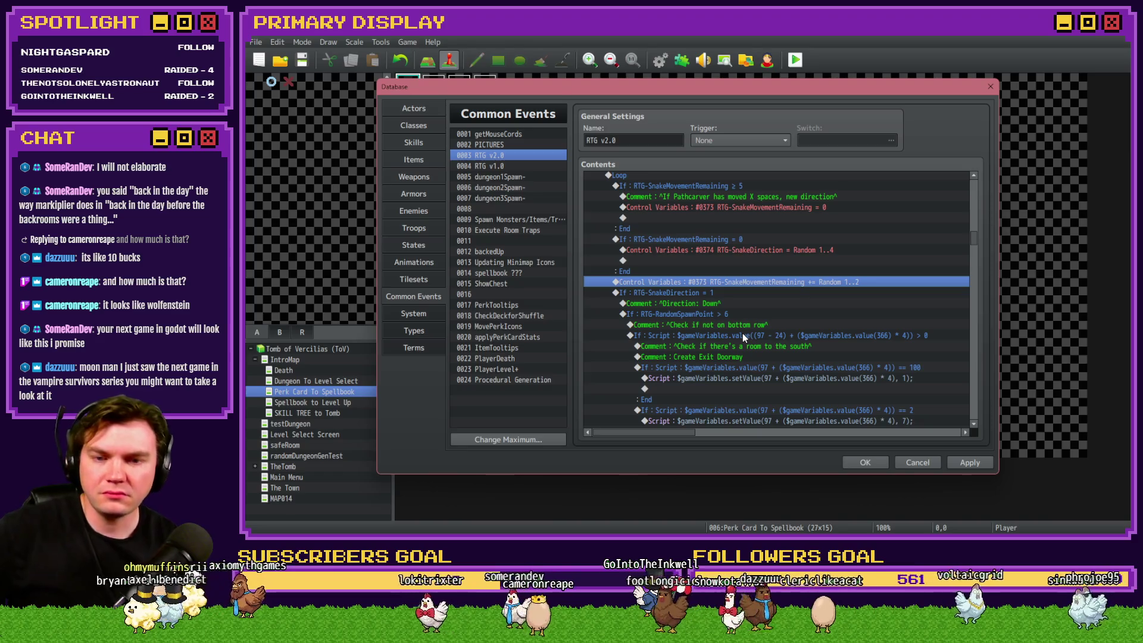
scroll(742, 333, "down", 2)
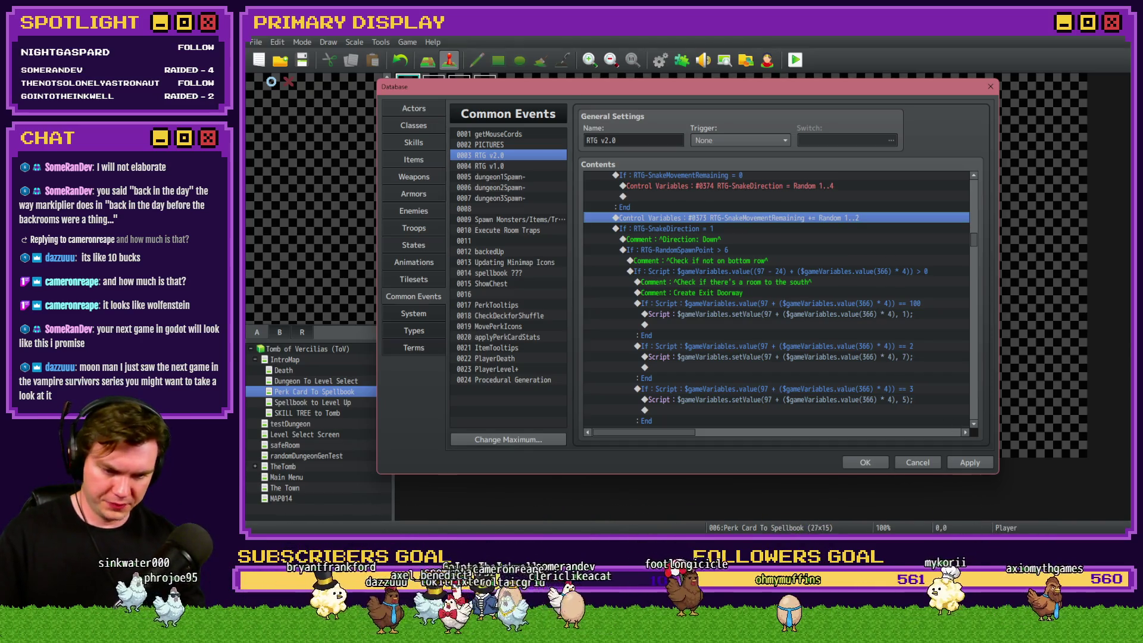
key("alt+Tab")
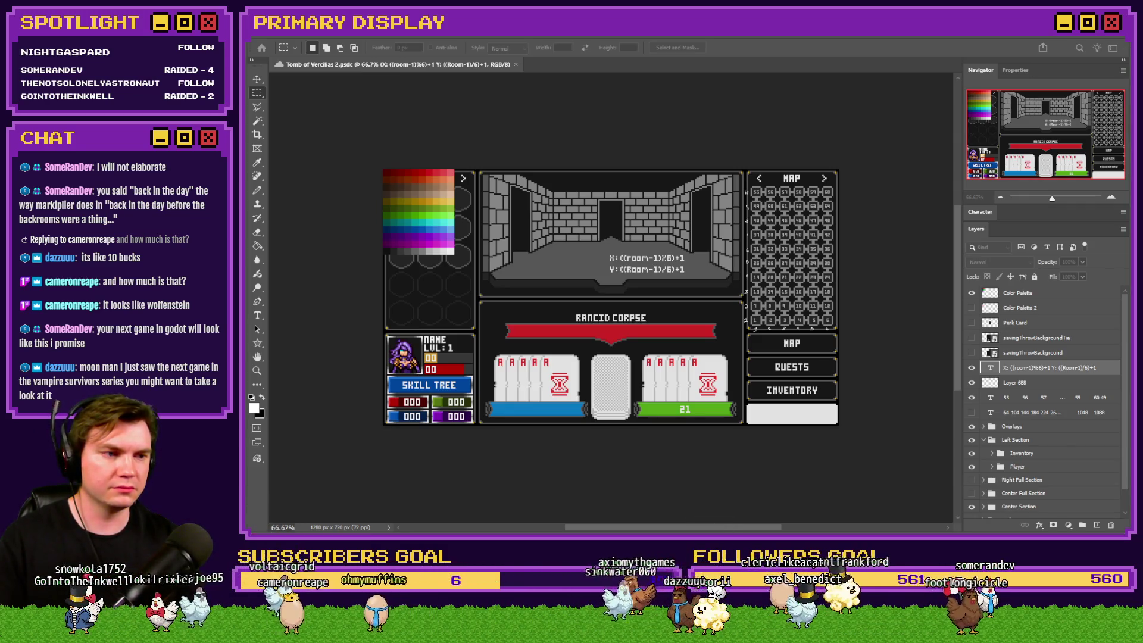
Step: Create a 50×100 px canvas filled black and switch to the Pencil tool
key("ctrl+alt+n")
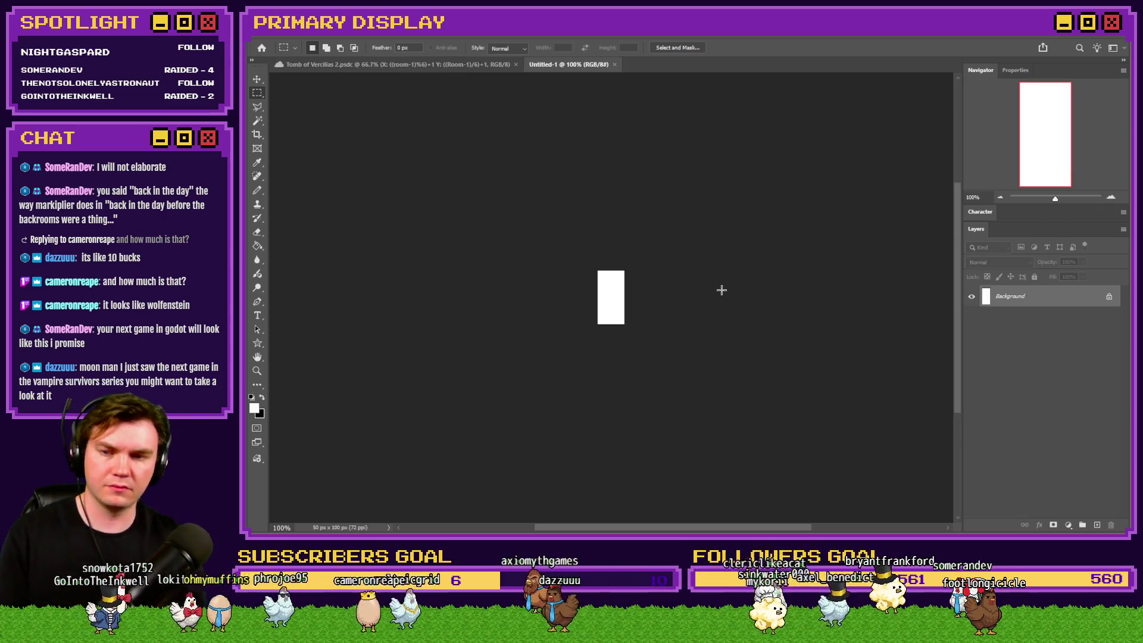
key("ctrl+0")
key("g")
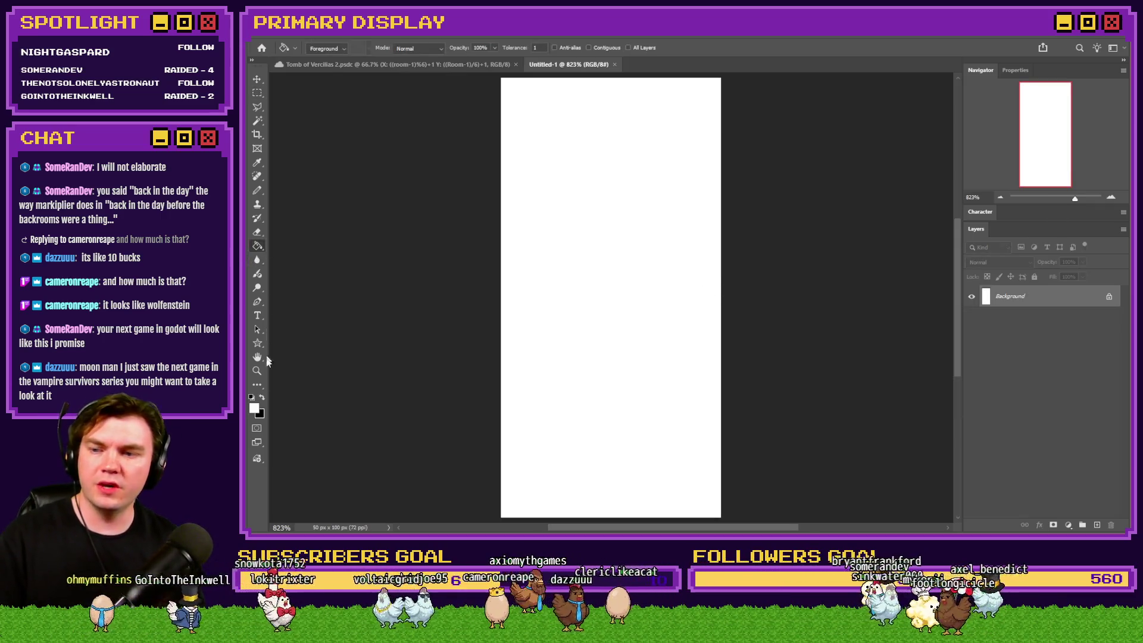
key("alt+BackSpace")
key("b")
left_click(264, 397)
Step: Stamp rows of white square rooms on the canvas, undoing the last ones
left_click(531, 149)
left_click(580, 148)
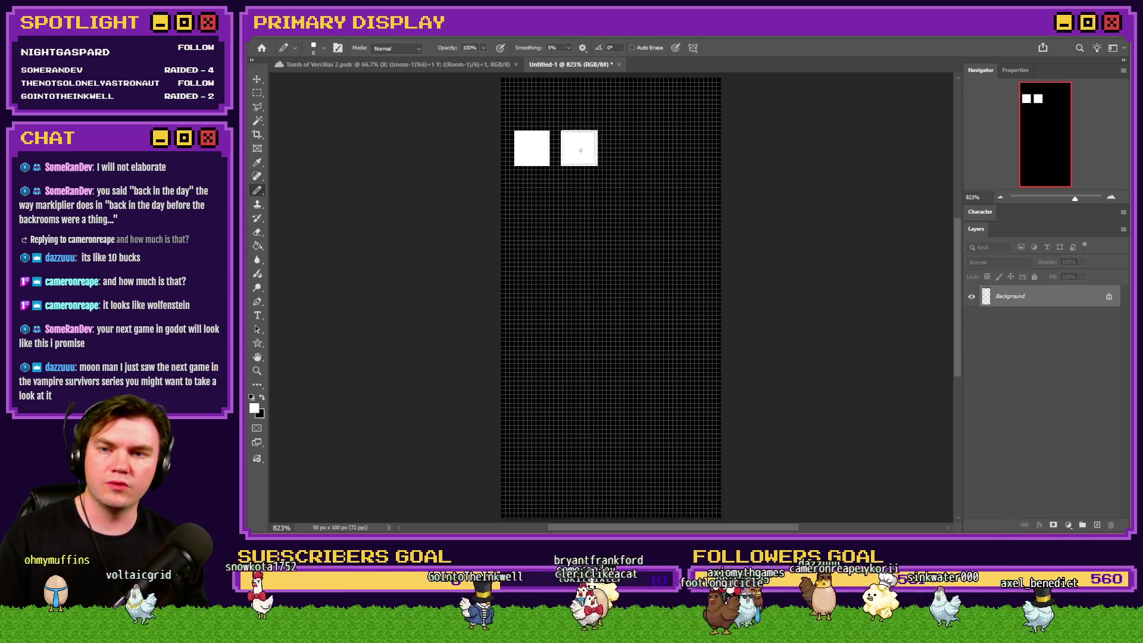
left_click(625, 149)
left_click(672, 149)
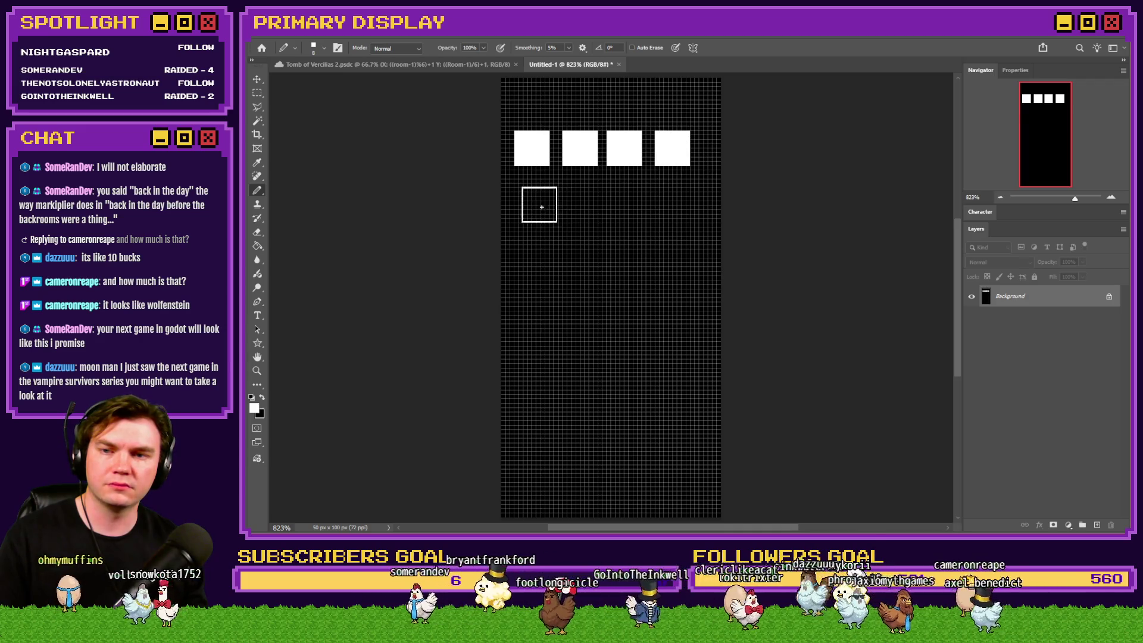
left_click(536, 196)
left_click(576, 197)
left_click(628, 196)
left_click(677, 196)
left_click(681, 241)
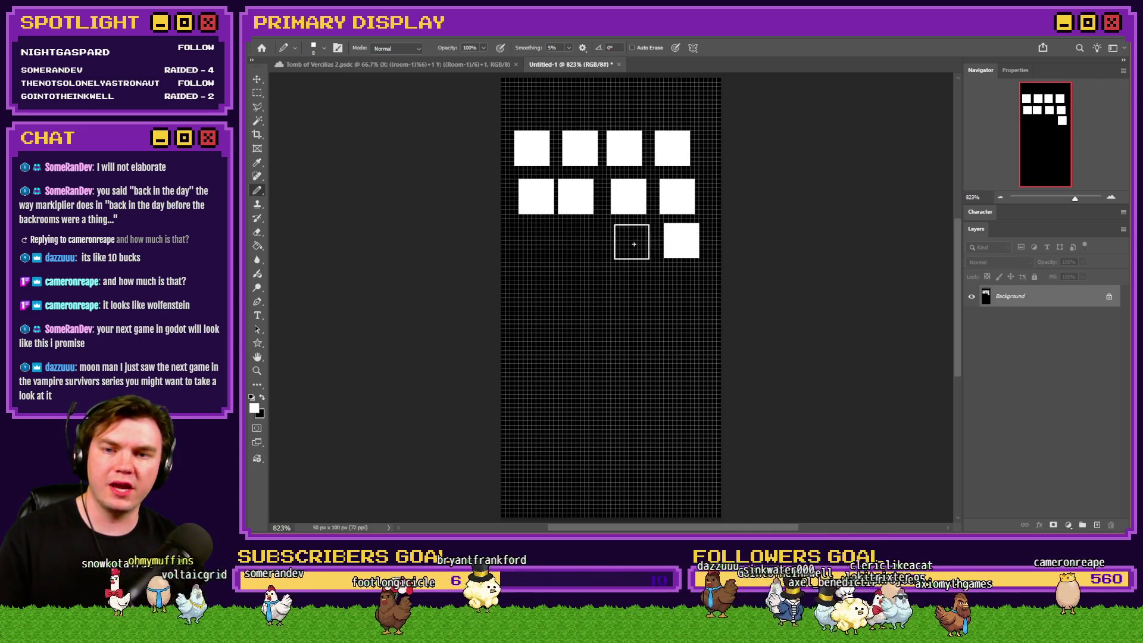
left_click(632, 240)
left_click(572, 245)
left_click(526, 245)
left_click(522, 285)
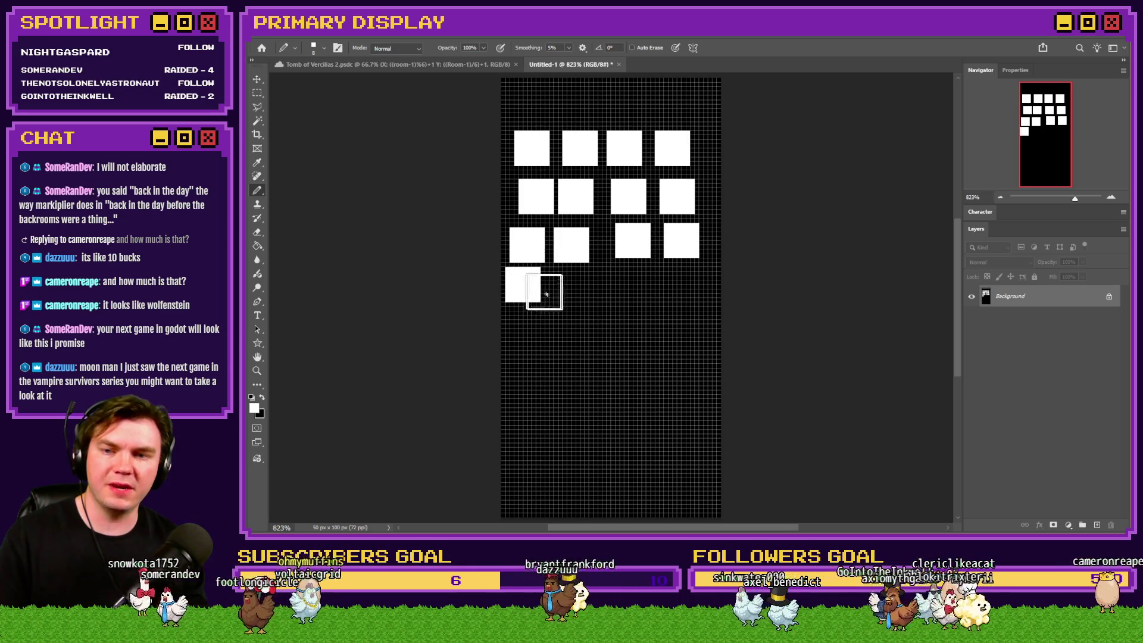
key("ctrl+z")
key("ctrl+z")
key("ctrl+z")
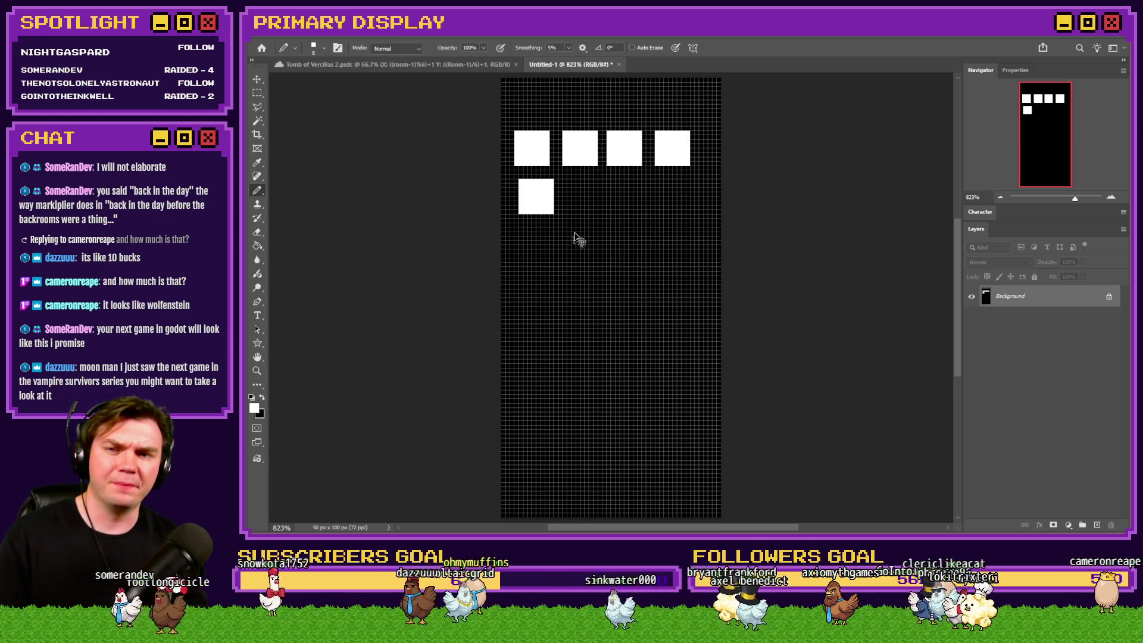
Step: Restart the map with a path of white rooms across the top and down the right
key("ctrl+z")
key("ctrl+z")
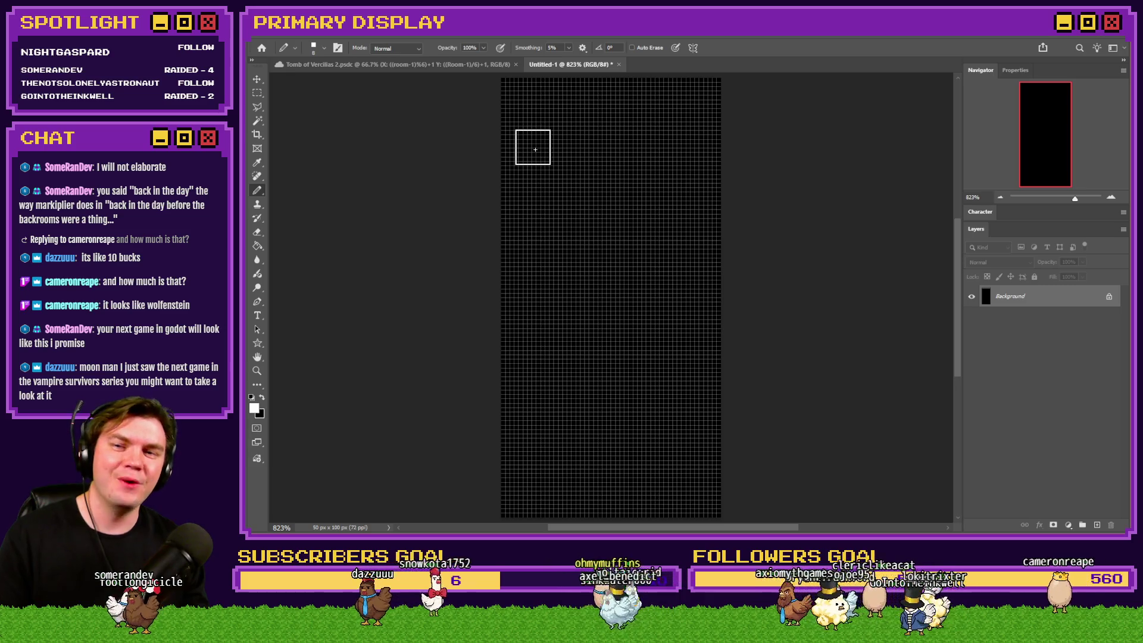
left_click(531, 146)
left_click(575, 146)
left_click(575, 187)
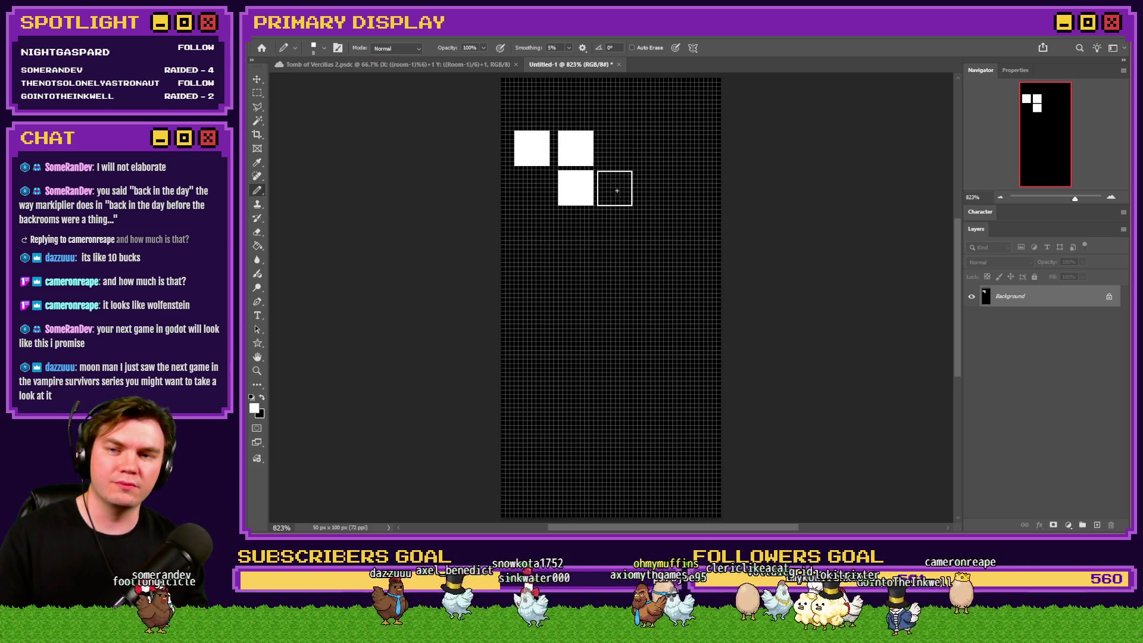
left_click(614, 188)
left_click(654, 188)
left_click(650, 148)
left_click(655, 231)
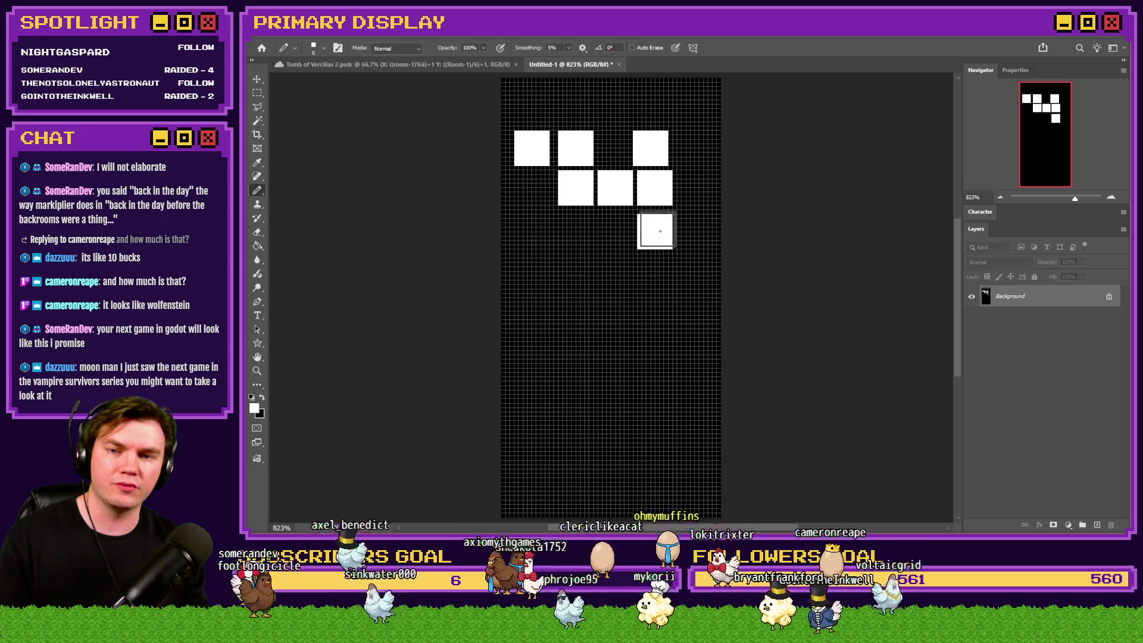
left_click(607, 275)
key("ctrl+z")
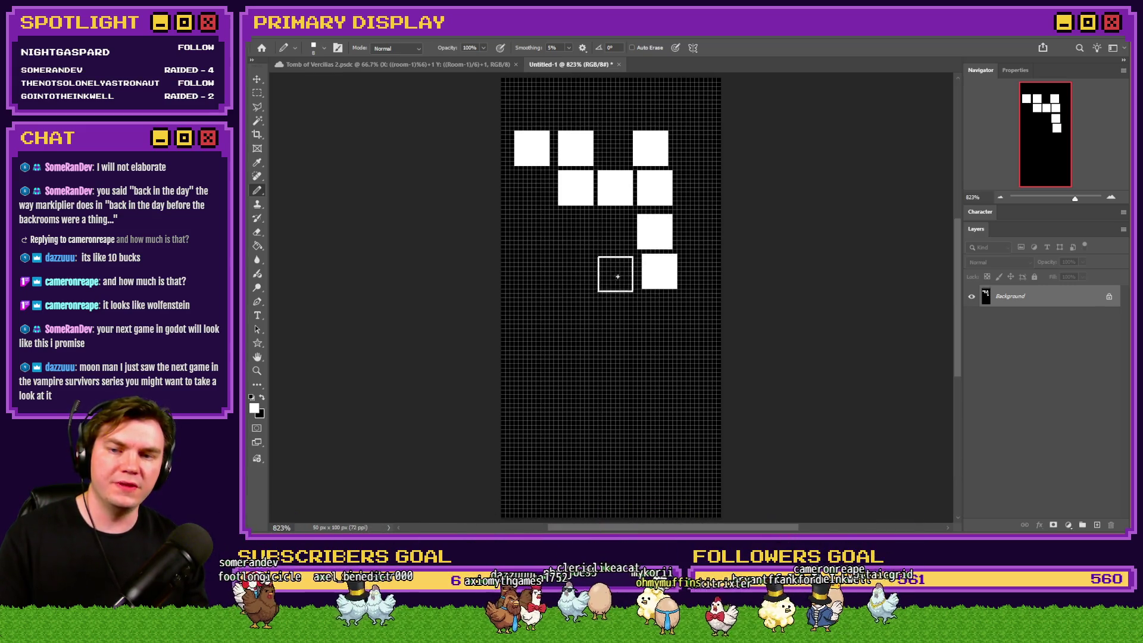
left_click(614, 275)
left_click(575, 275)
left_click(531, 275)
Step: Add the lower rows of white rooms down to the bottom-left corner
left_click(531, 315)
left_click(532, 360)
left_click(572, 360)
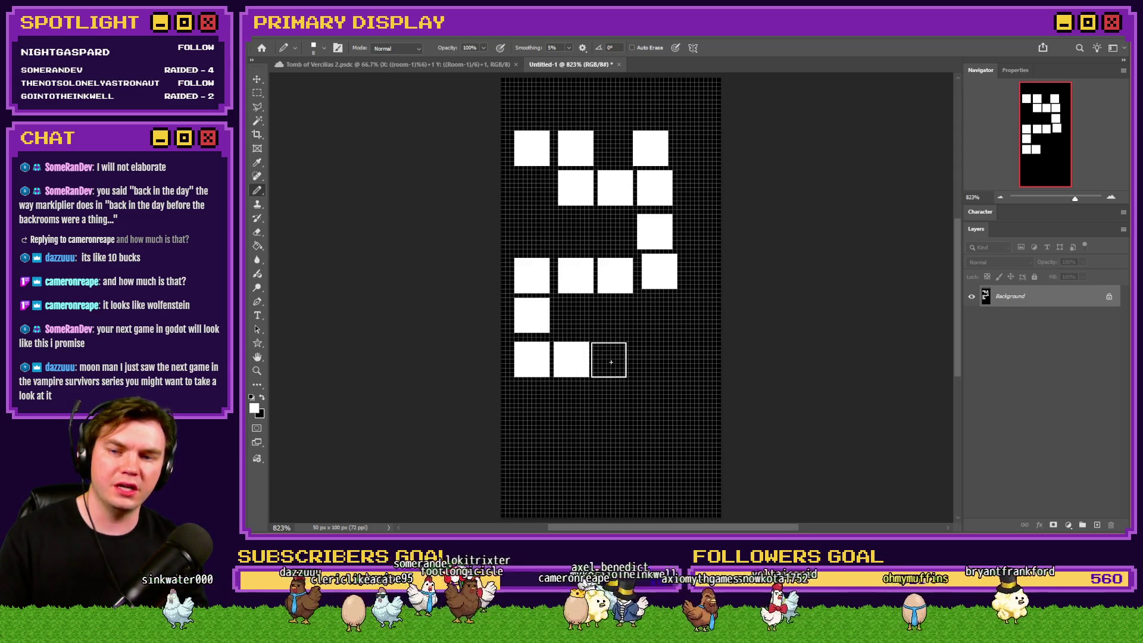
left_click(613, 359)
left_click(659, 359)
left_click(659, 315)
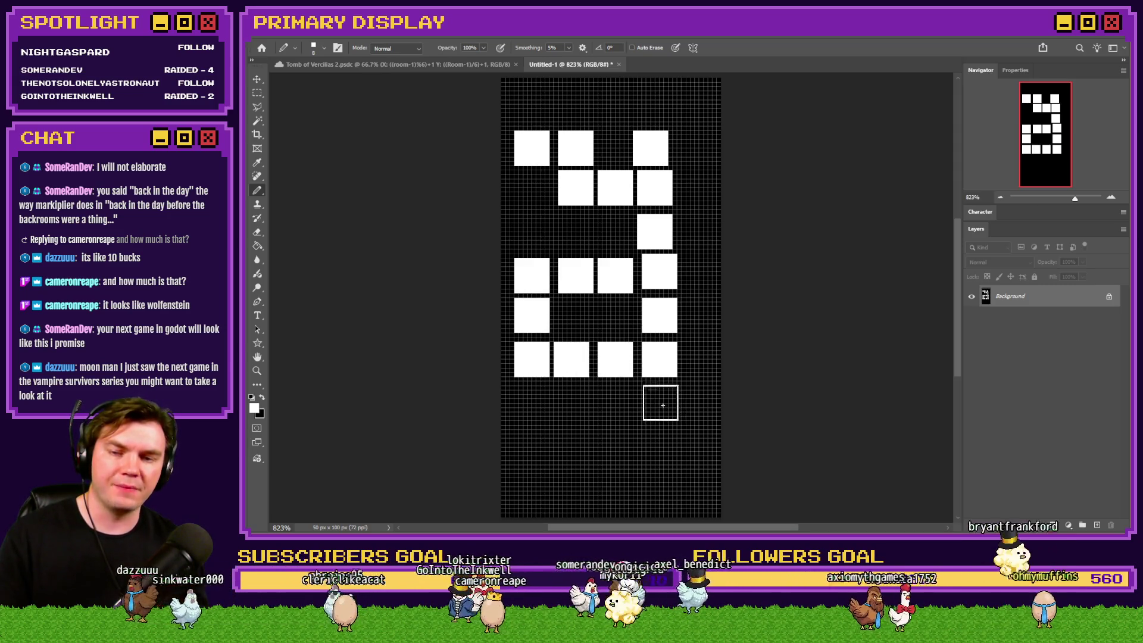
left_click(659, 398)
left_click(703, 399)
left_click(663, 443)
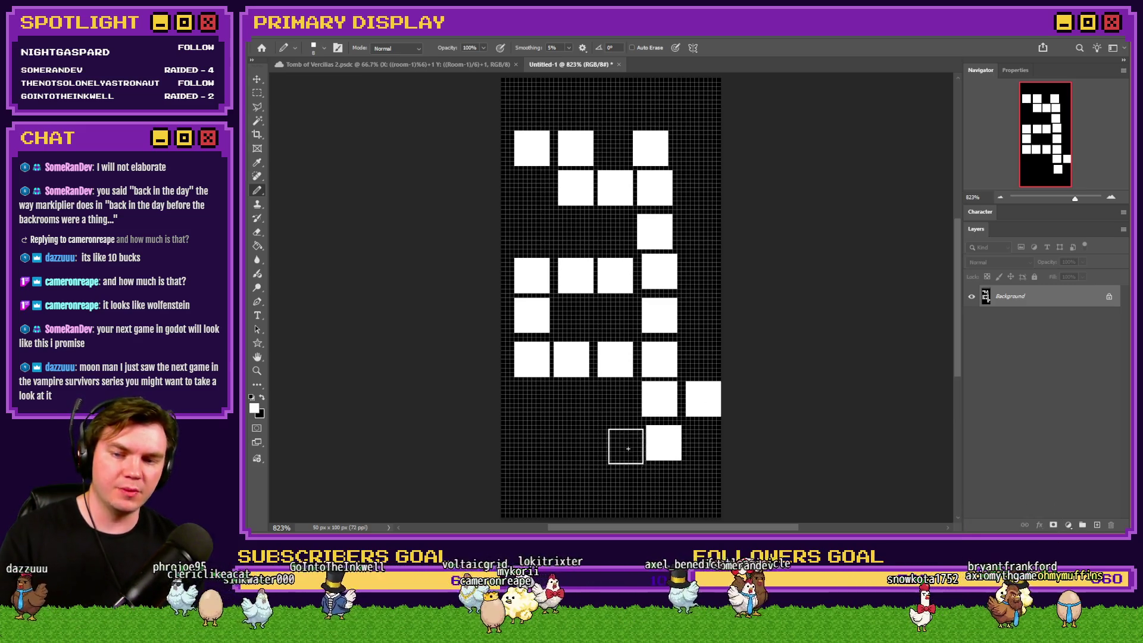
left_click(624, 446)
left_click(580, 439)
left_click(580, 399)
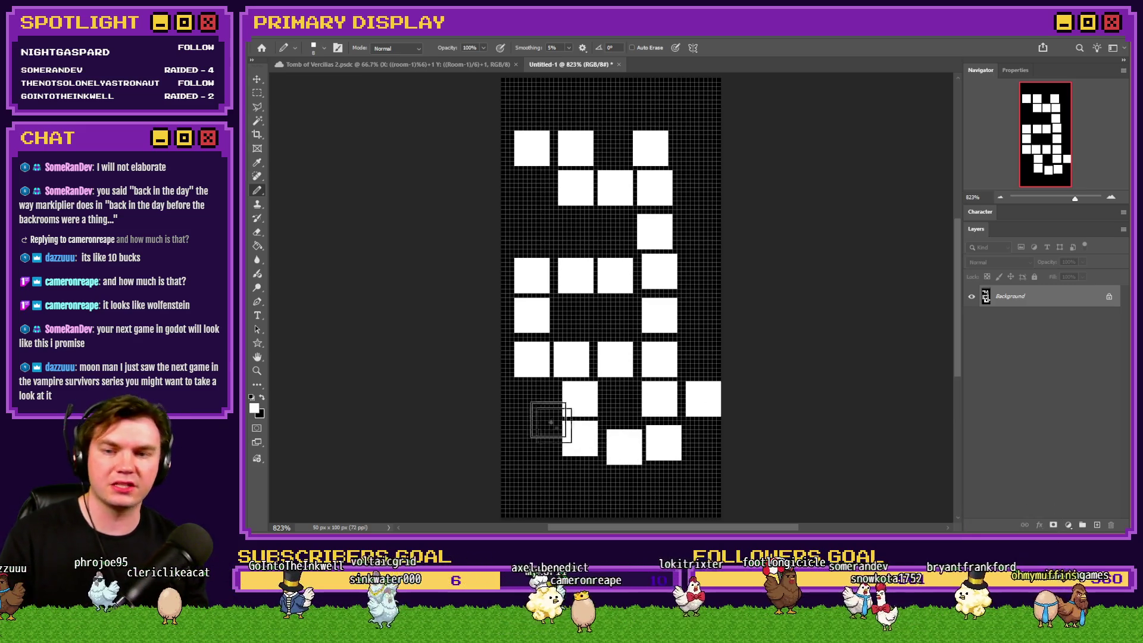
left_click(537, 439)
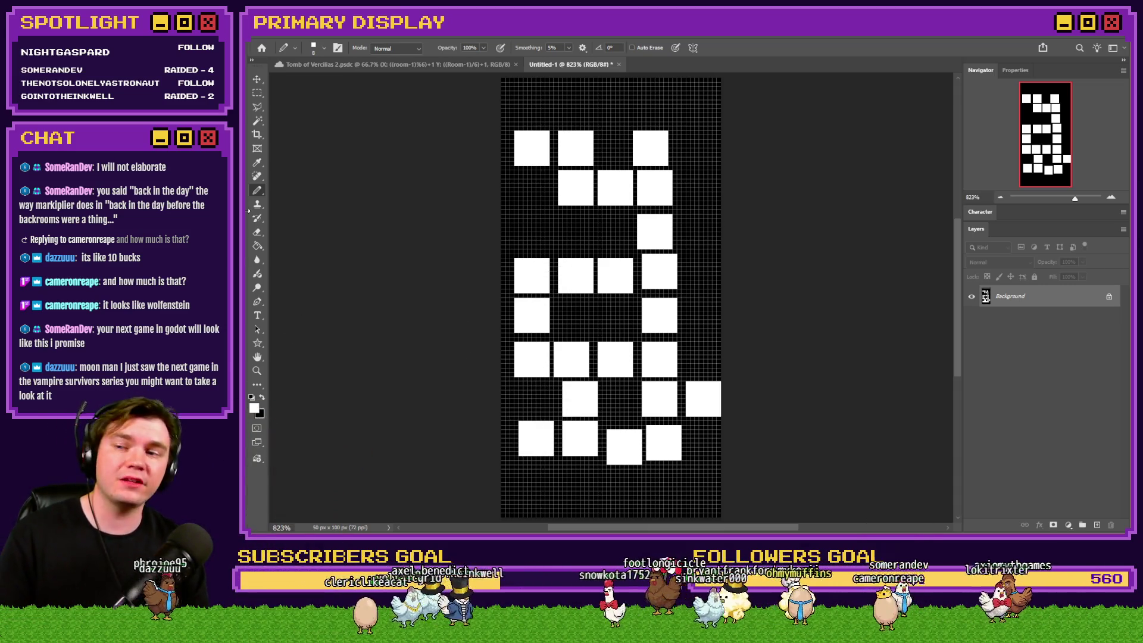
Step: Switch to the 8 px square brush and fill the empty middle room slot
right_click(632, 374)
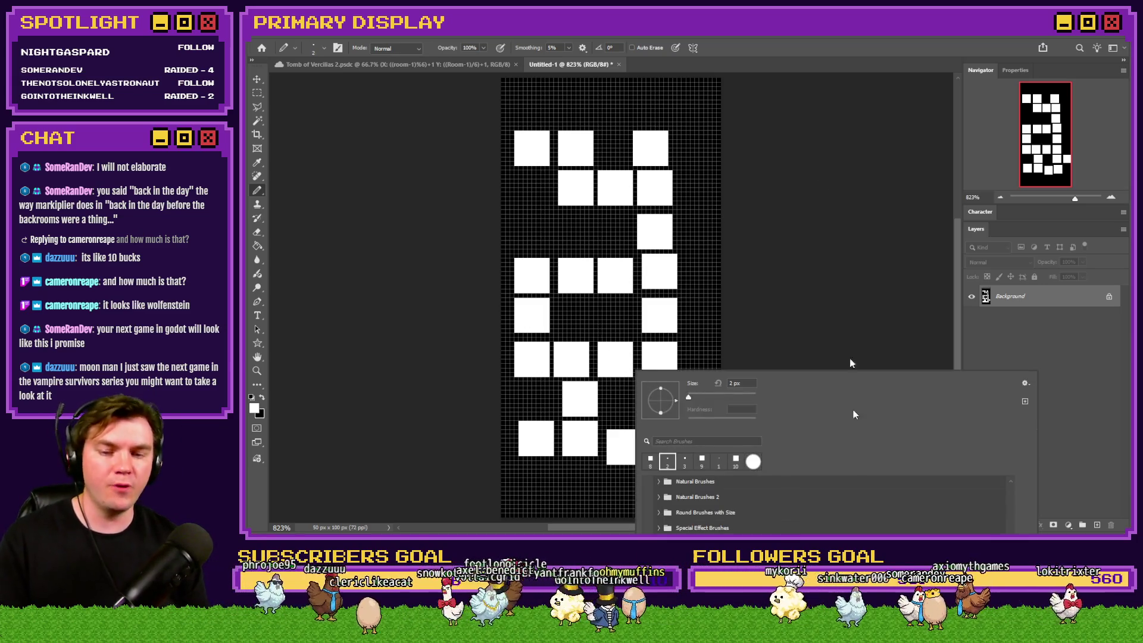
left_click(821, 44)
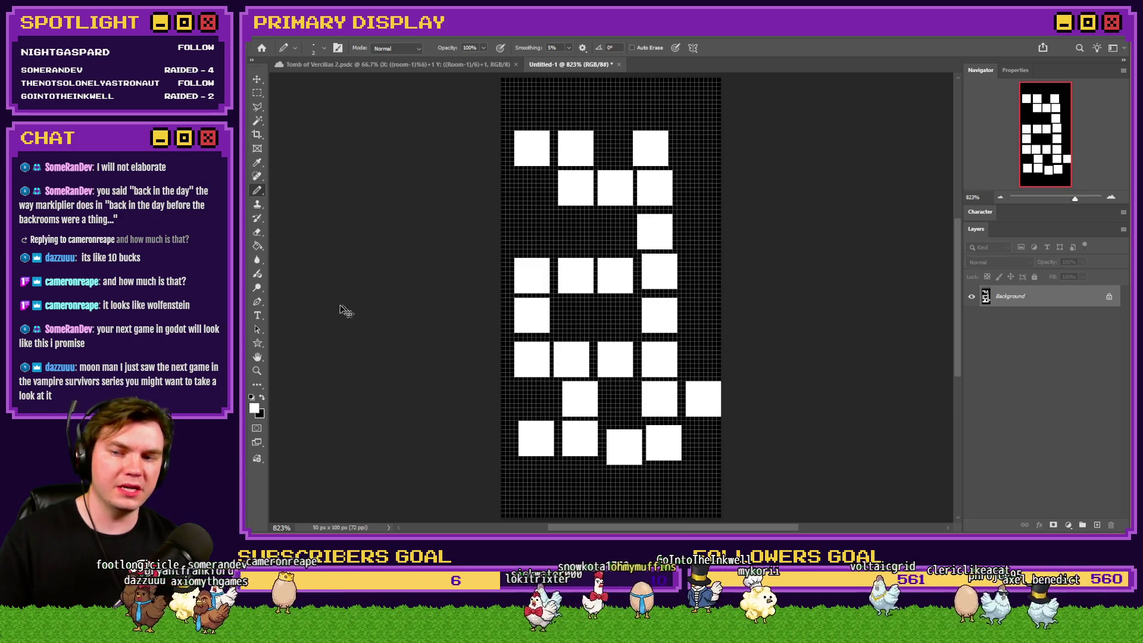
right_click(638, 347)
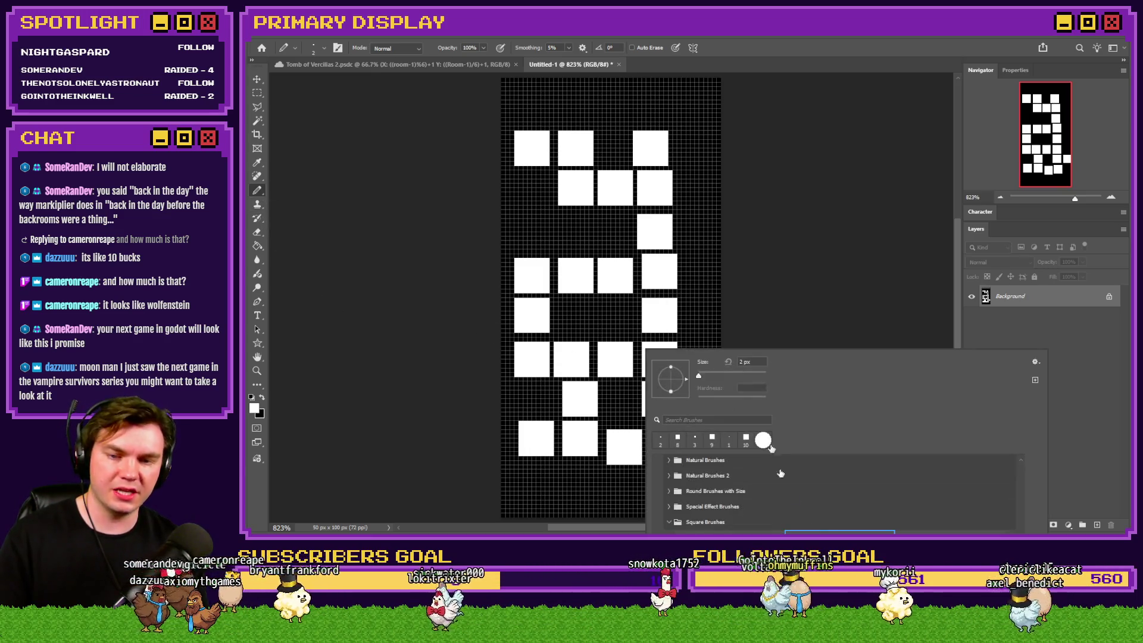
left_click(677, 439)
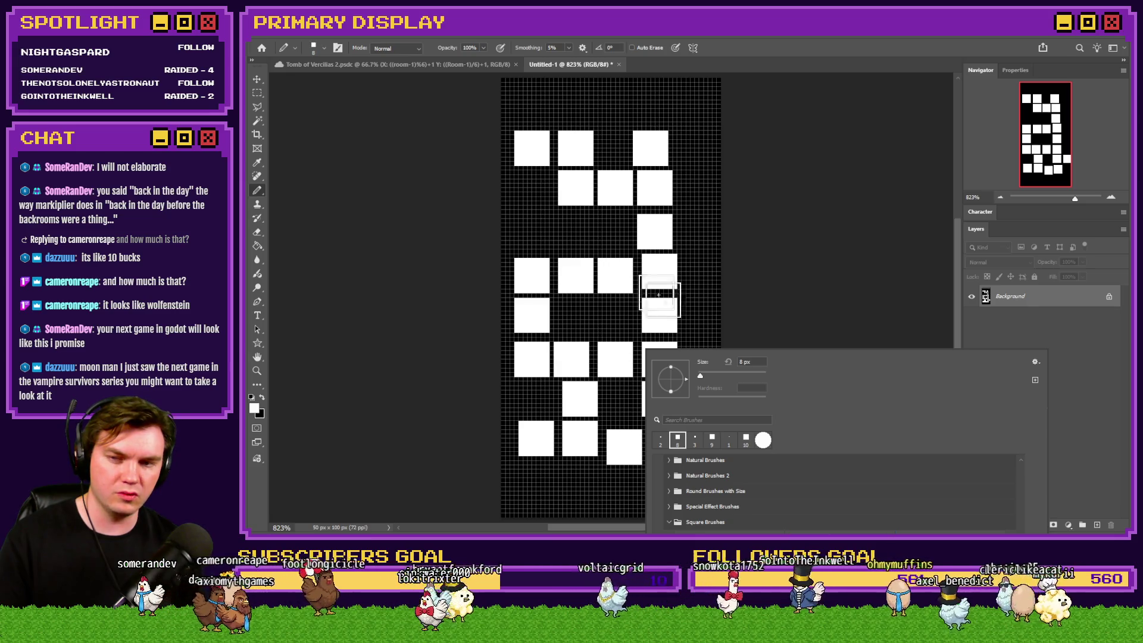
left_click(575, 318)
left_click(575, 318)
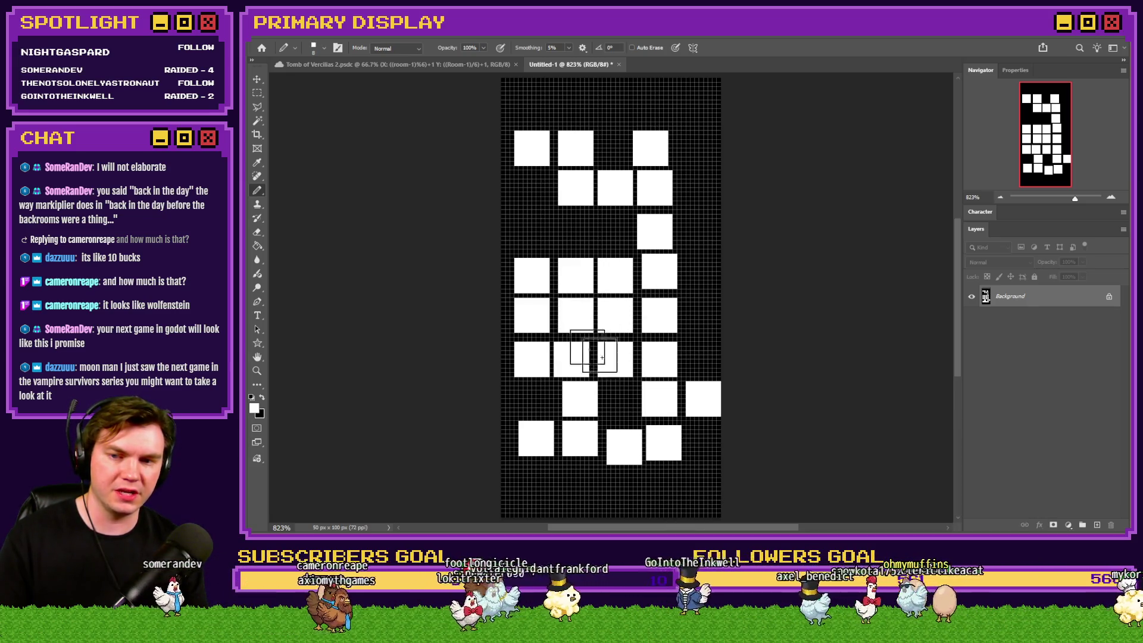
Step: Fill the remaining empty room slots in the third and fourth rows
left_click(575, 232)
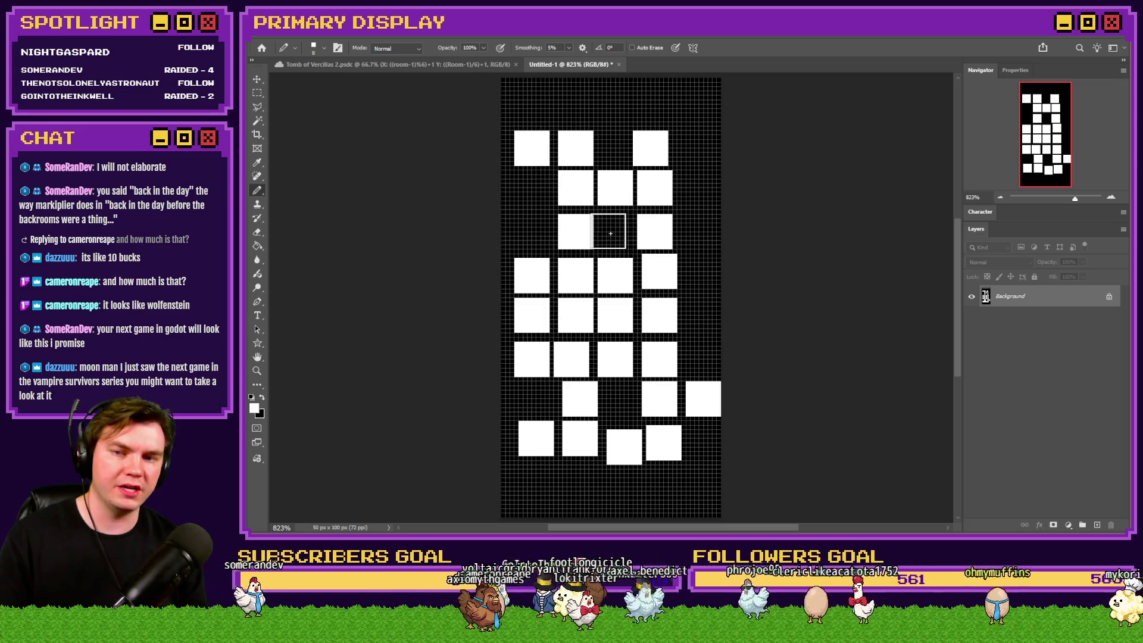
left_click(614, 232)
left_click(573, 280)
Step: Switch to the Hard Square 2 pixels brush and undo the sketched connector marks
right_click(573, 280)
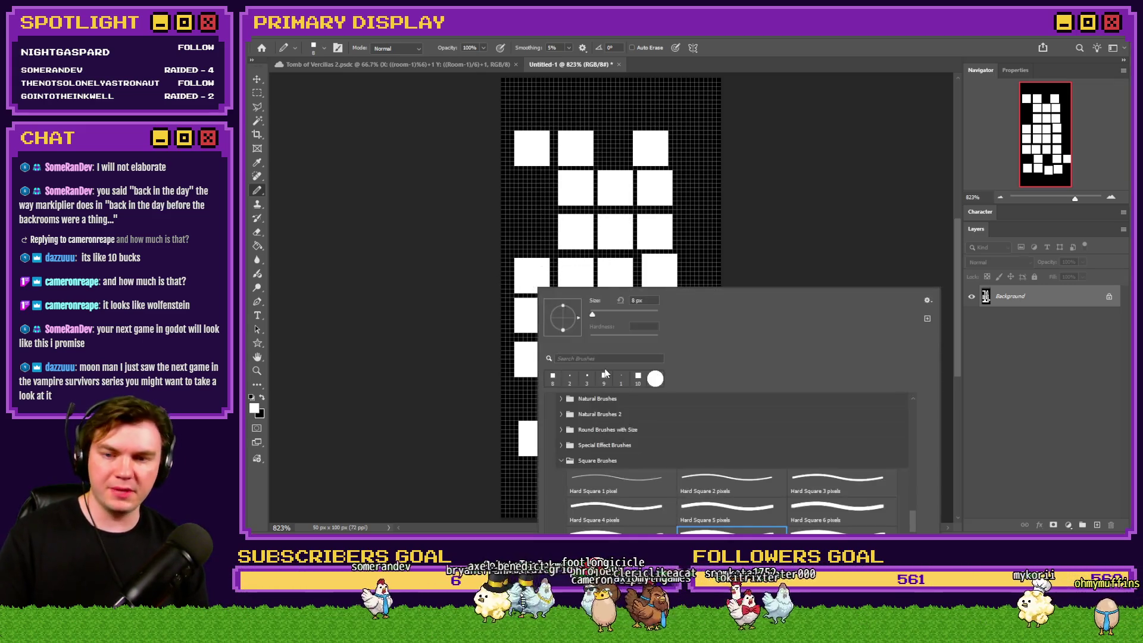
double_click(708, 481)
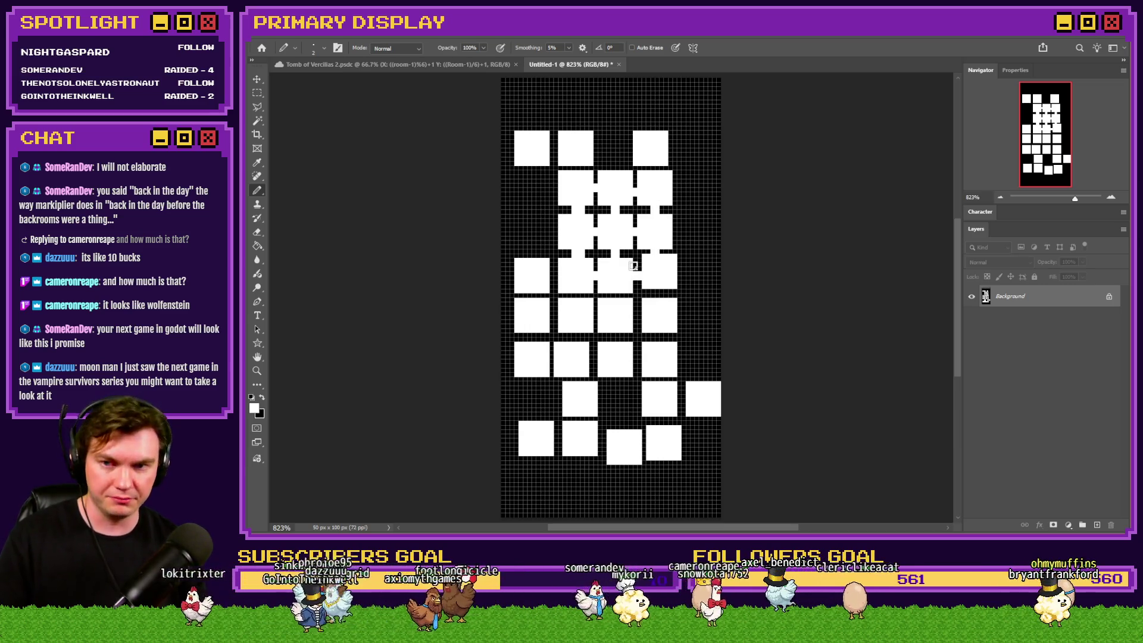
key("ctrl+z")
key("ctrl+z")
key("ctrl+z")
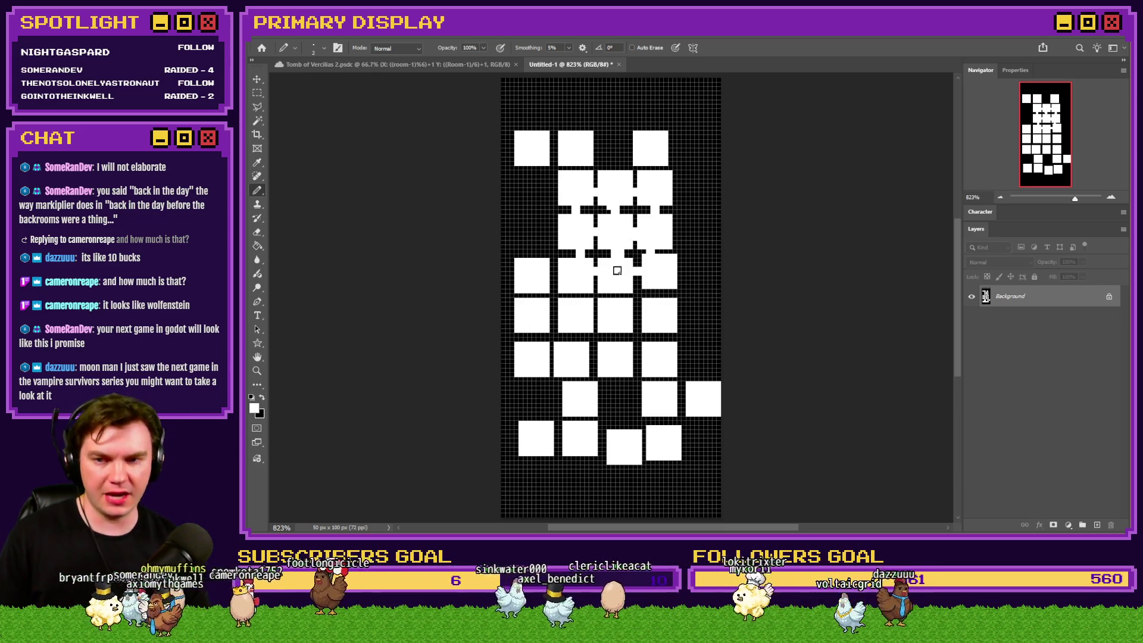
key("ctrl+z")
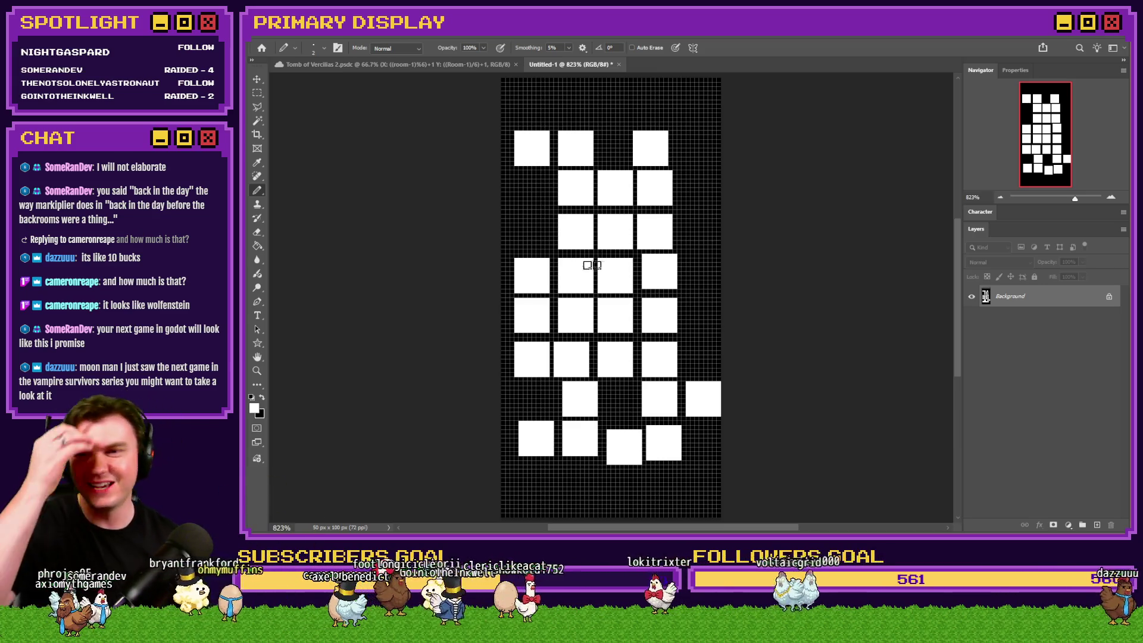
Step: Sketch 2 px corridors between rooms, undo them, and close Untitled-1 without saving
mouse_move(527, 149)
left_mouse_down()
mouse_move(576, 150)
mouse_move(574, 296)
left_mouse_up()
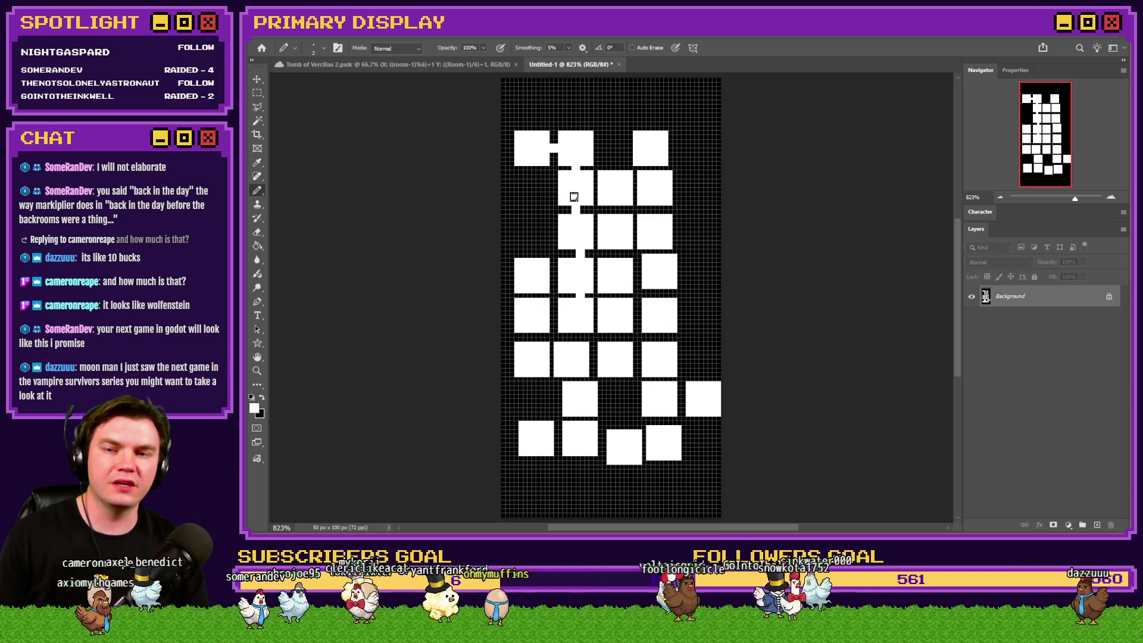
mouse_move(593, 187)
left_mouse_down()
mouse_move(612, 188)
mouse_move(610, 265)
mouse_move(643, 268)
mouse_move(538, 278)
left_mouse_up()
mouse_move(539, 357)
left_mouse_down()
mouse_move(600, 358)
mouse_move(659, 336)
mouse_move(552, 316)
left_mouse_up()
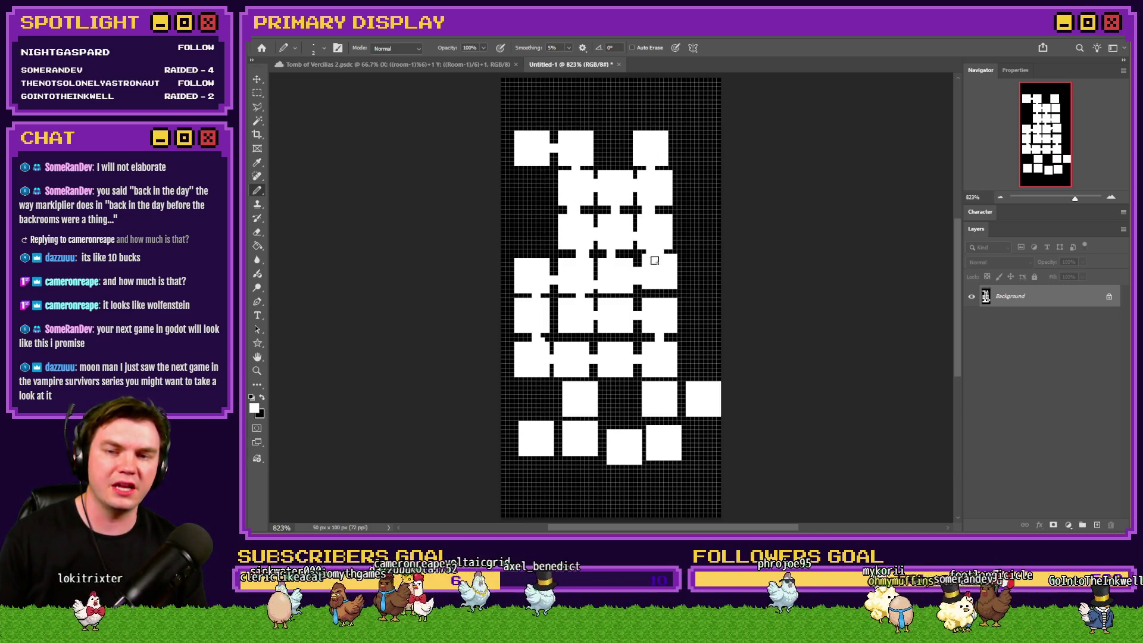
mouse_move(661, 366)
left_mouse_down()
mouse_move(645, 434)
mouse_move(579, 434)
left_mouse_up()
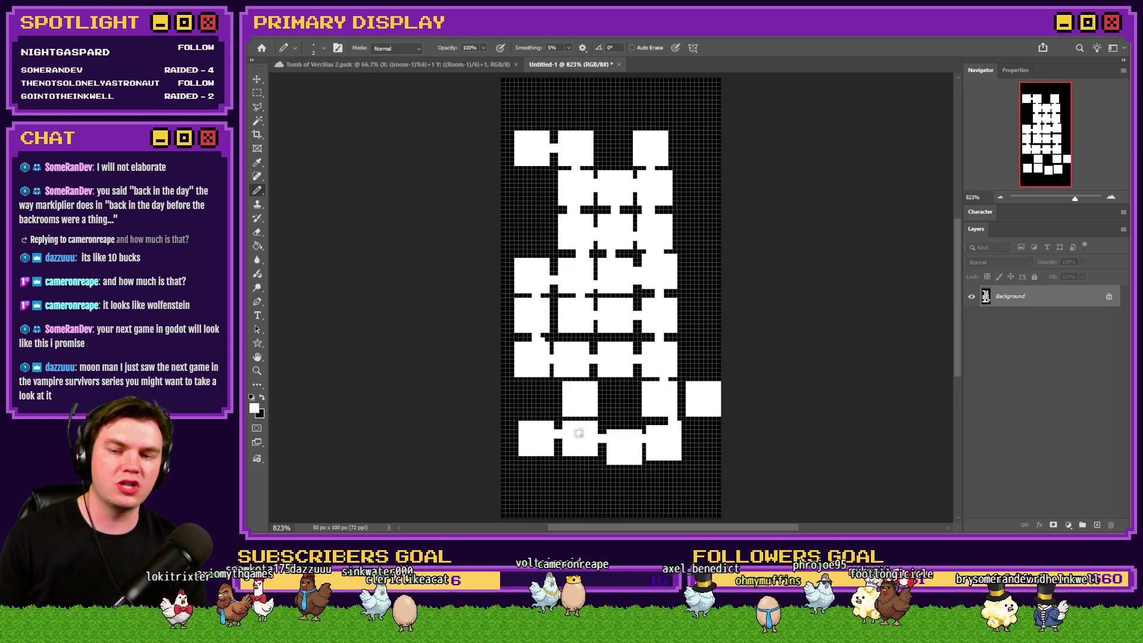
left_click_drag(667, 395, 712, 396)
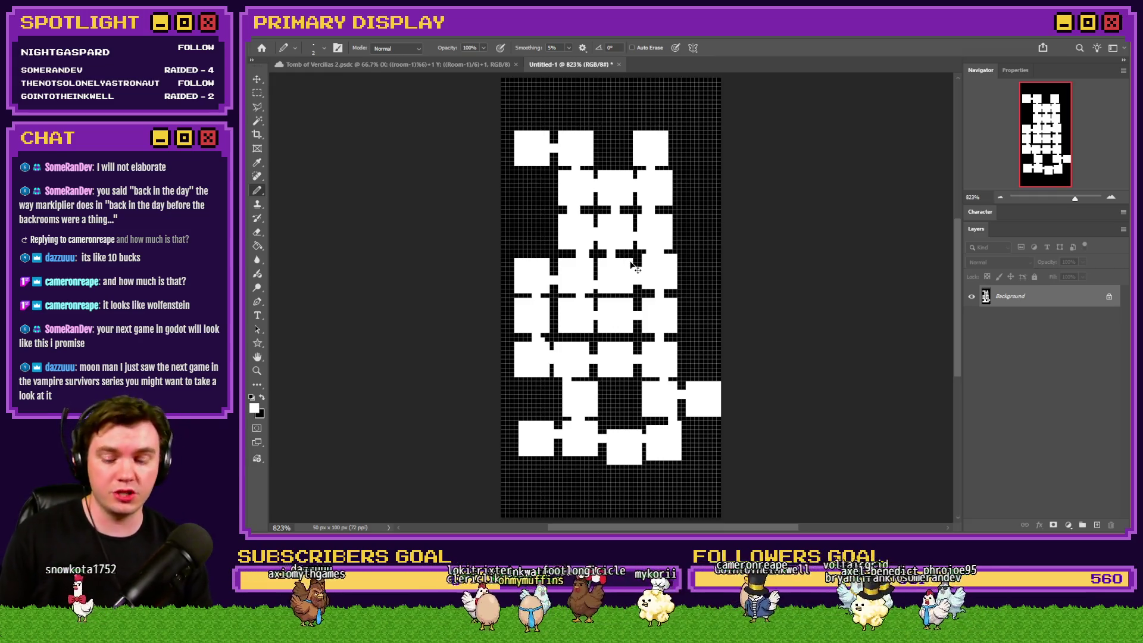
key("ctrl+z")
key("ctrl+z")
key("ctrl+z")
left_click(619, 65)
left_click(693, 218)
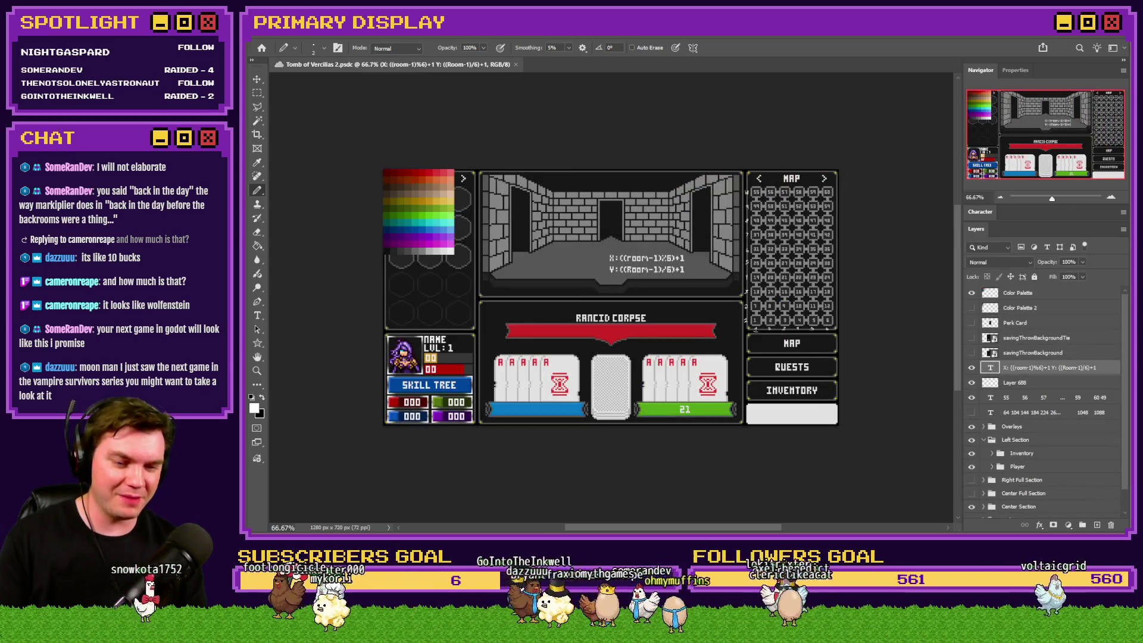
Step: Return to RPG Maker MZ's Database on the RTG v2.0 common event
key("alt+Tab")
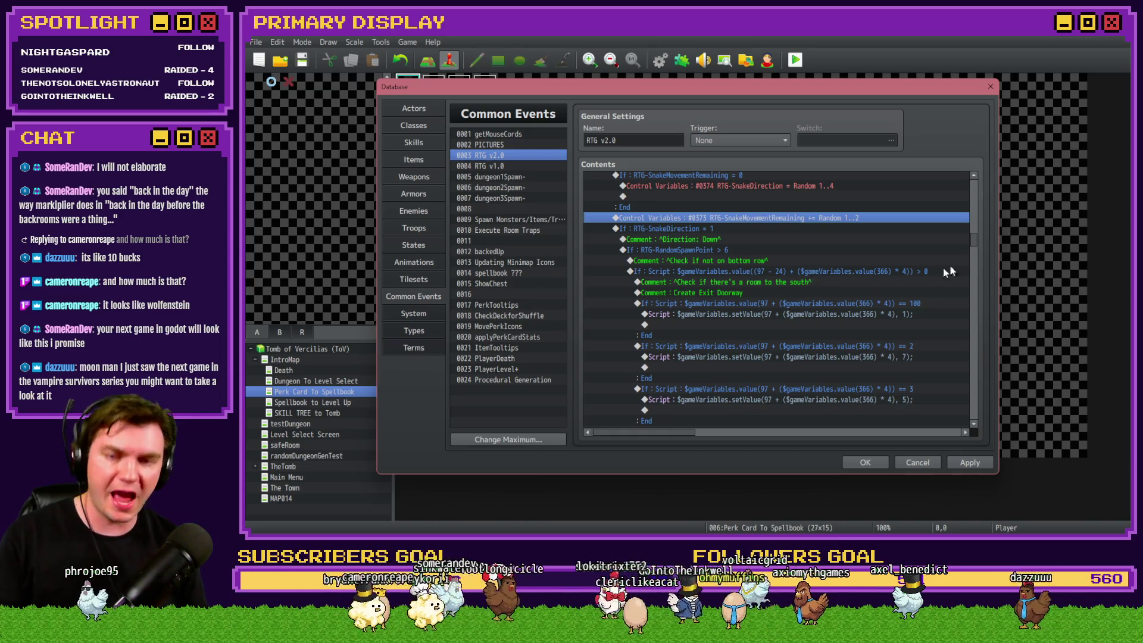
Step: Scroll to the Set Exit Spawn loop and select its nested If : Script ([1,2,4,6,7,10,11]...) block
left_click_drag(974, 241, 972, 354)
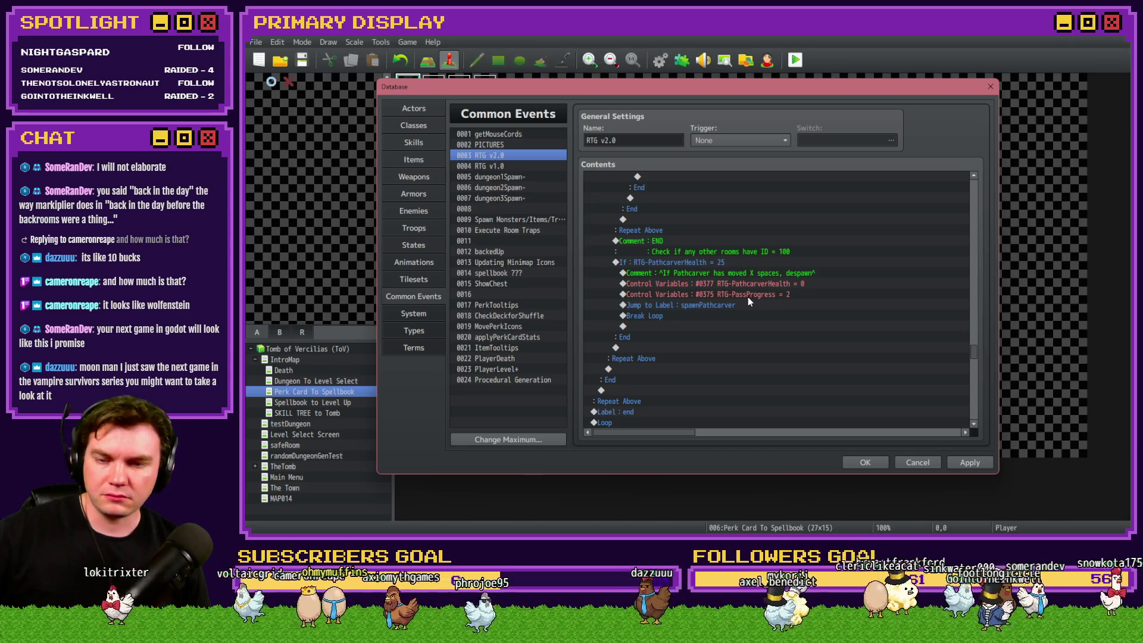
scroll(748, 296, "down", 1)
scroll(748, 296, "down", 5)
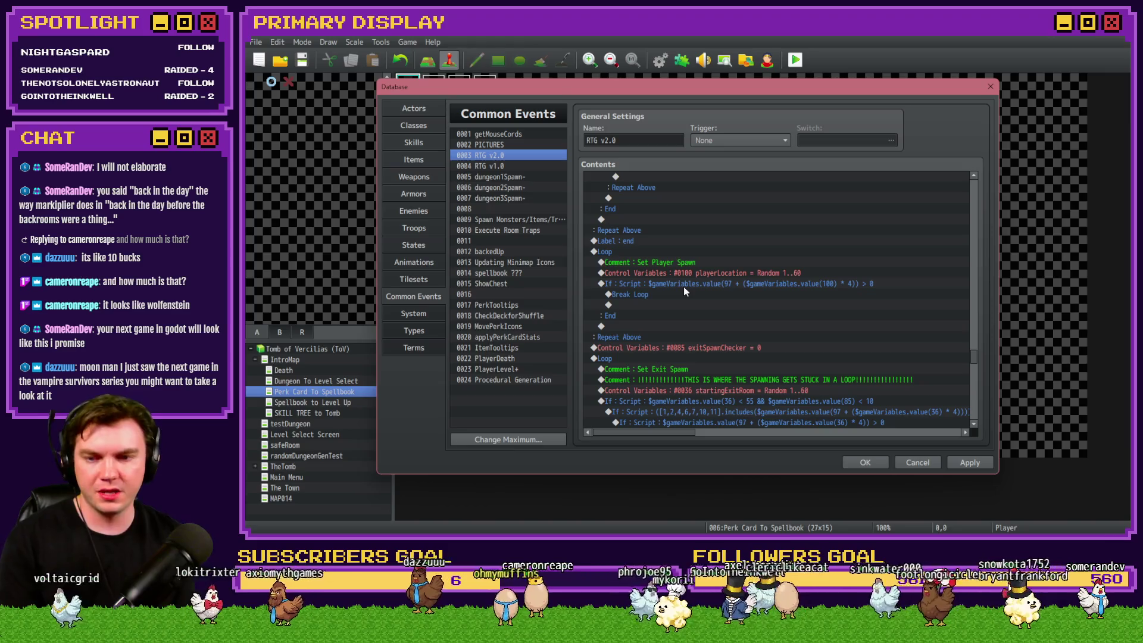
scroll(684, 290, "down", 2)
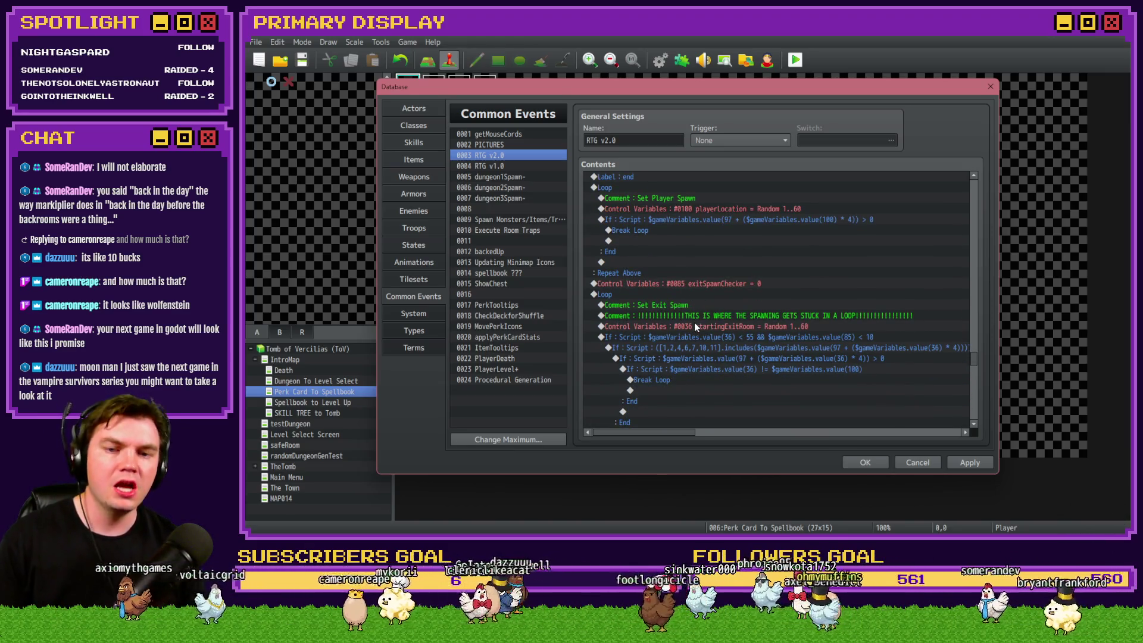
scroll(694, 324, "down", 2)
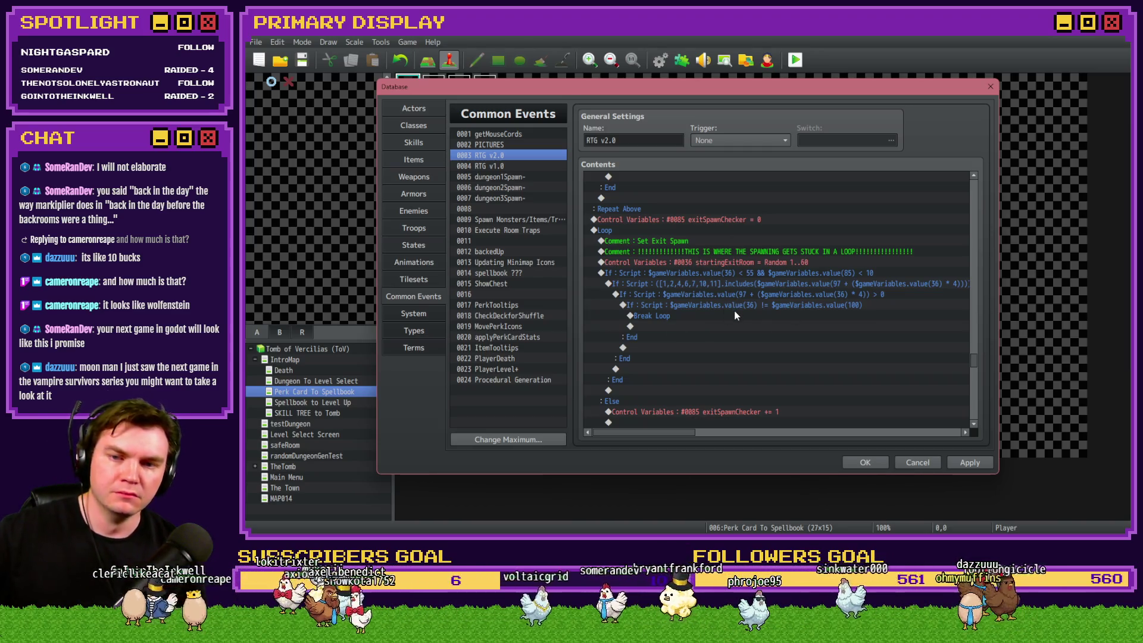
left_click(738, 284)
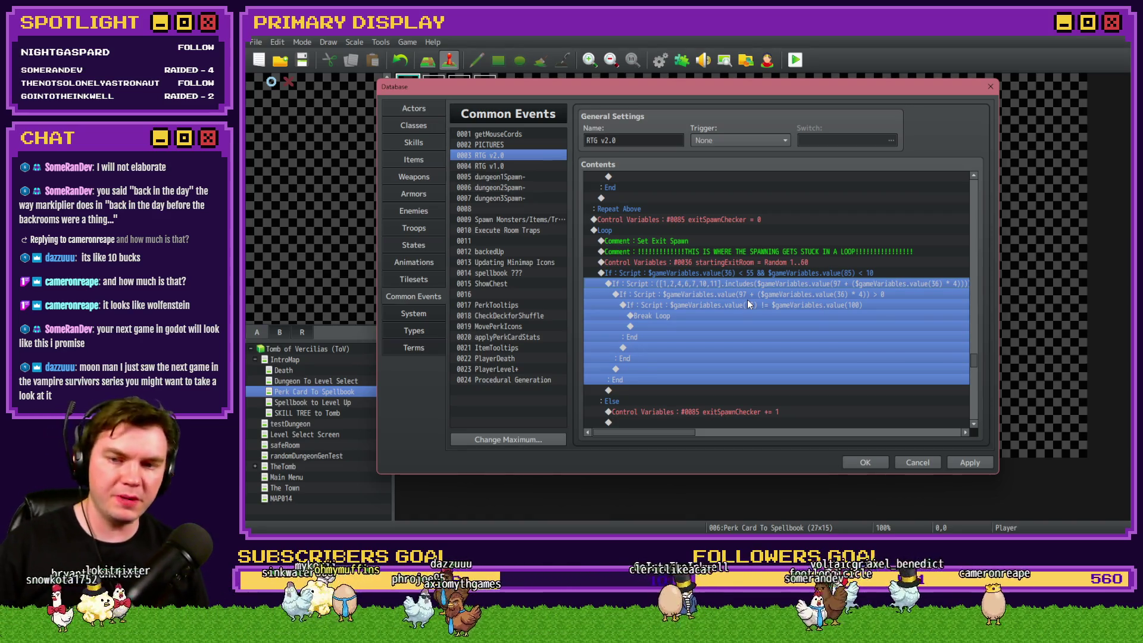
Step: Select the outer exit-room If block, the startingExitRoom random roll and its If condition
left_click(731, 274)
left_click(737, 266)
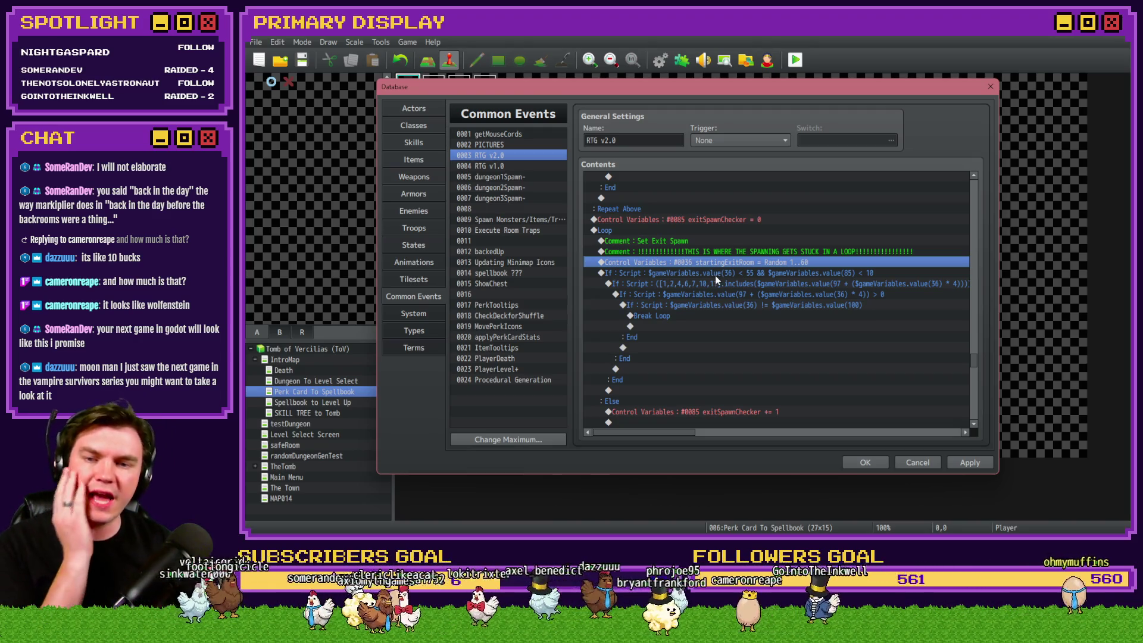
left_click(725, 274)
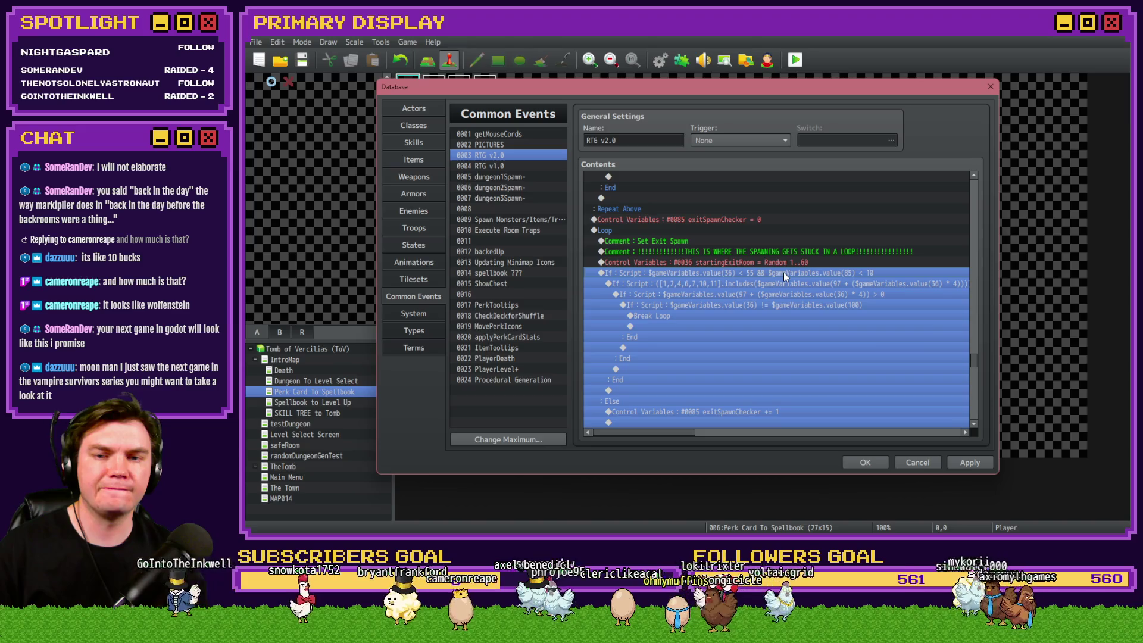
scroll(770, 281, "down", 3)
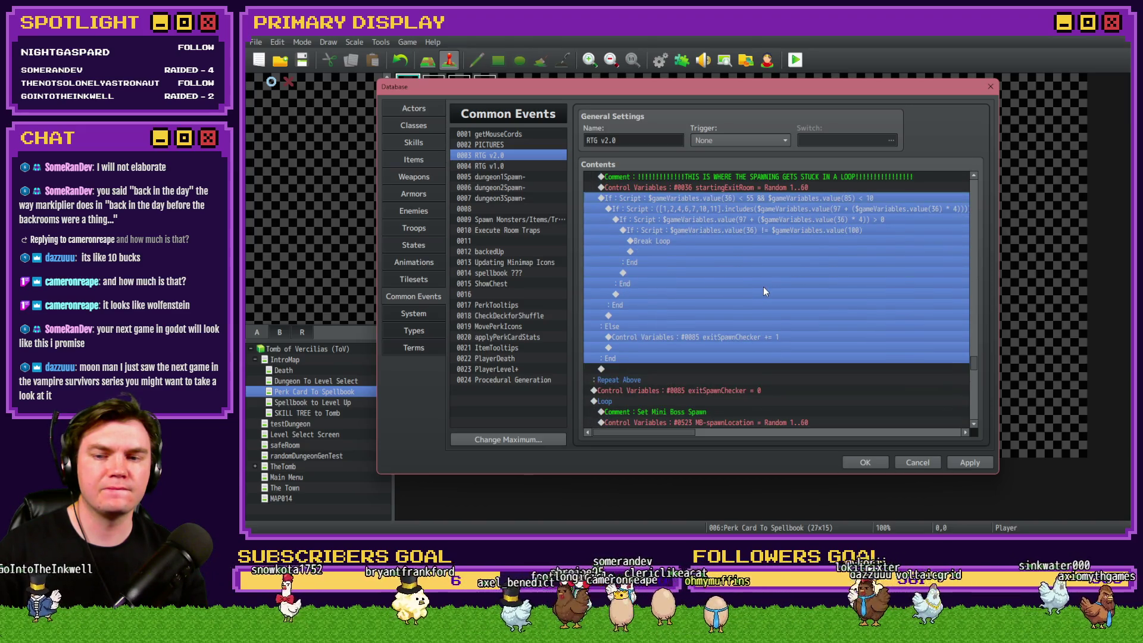
scroll(708, 247, "up", 2)
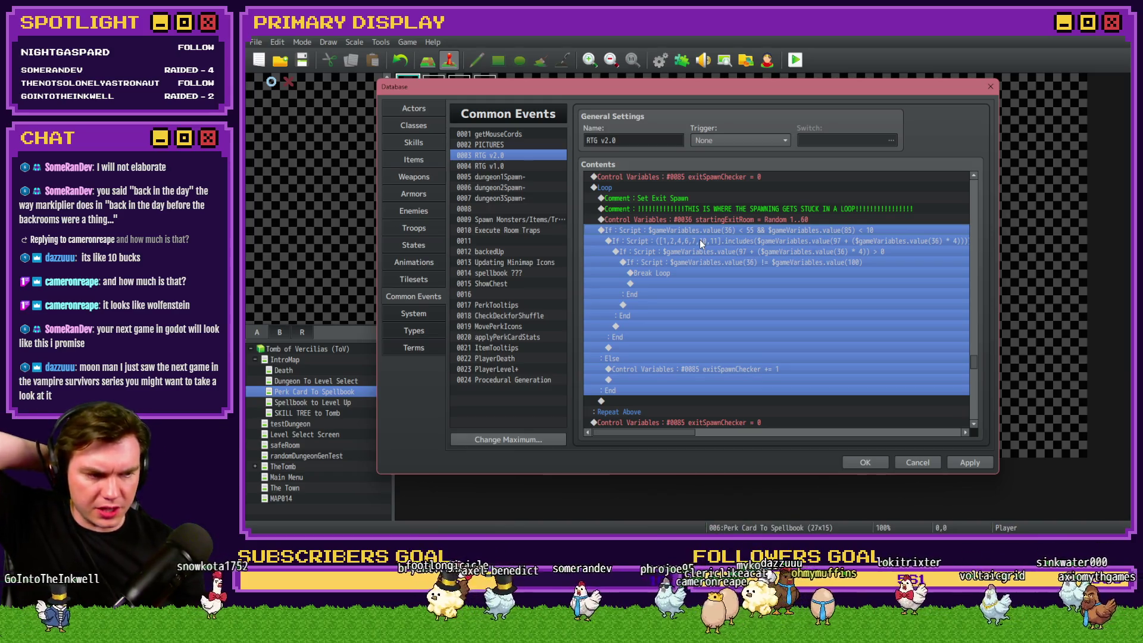
Step: Read the inner room-check If condition by scrolling sideways, then switch to File Explorer
left_click(700, 241)
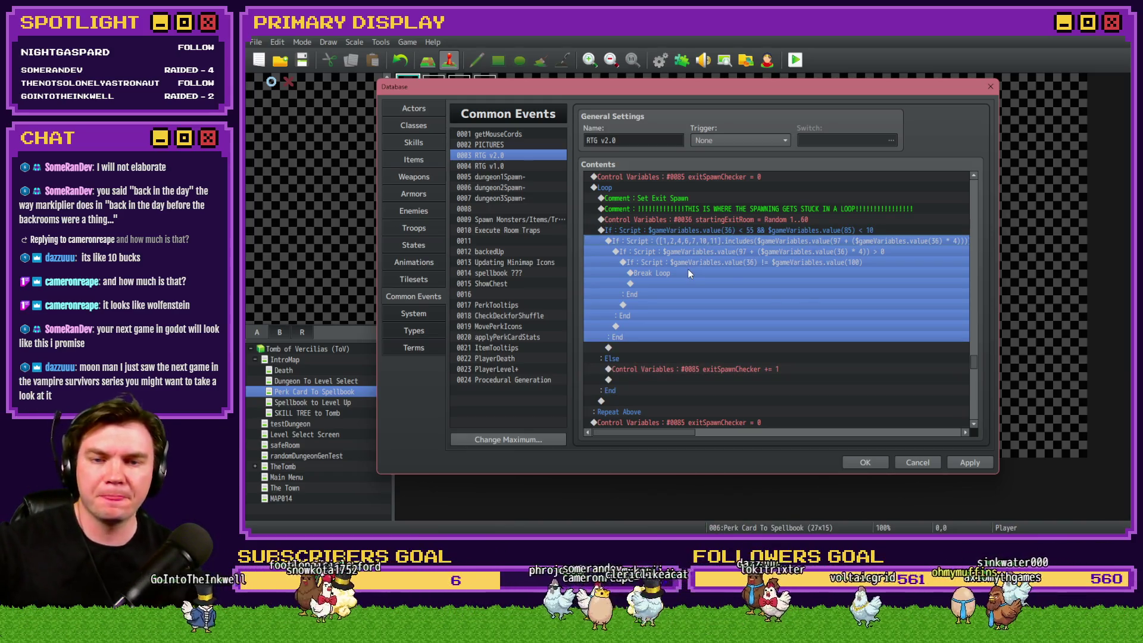
scroll(688, 436, "right", 2)
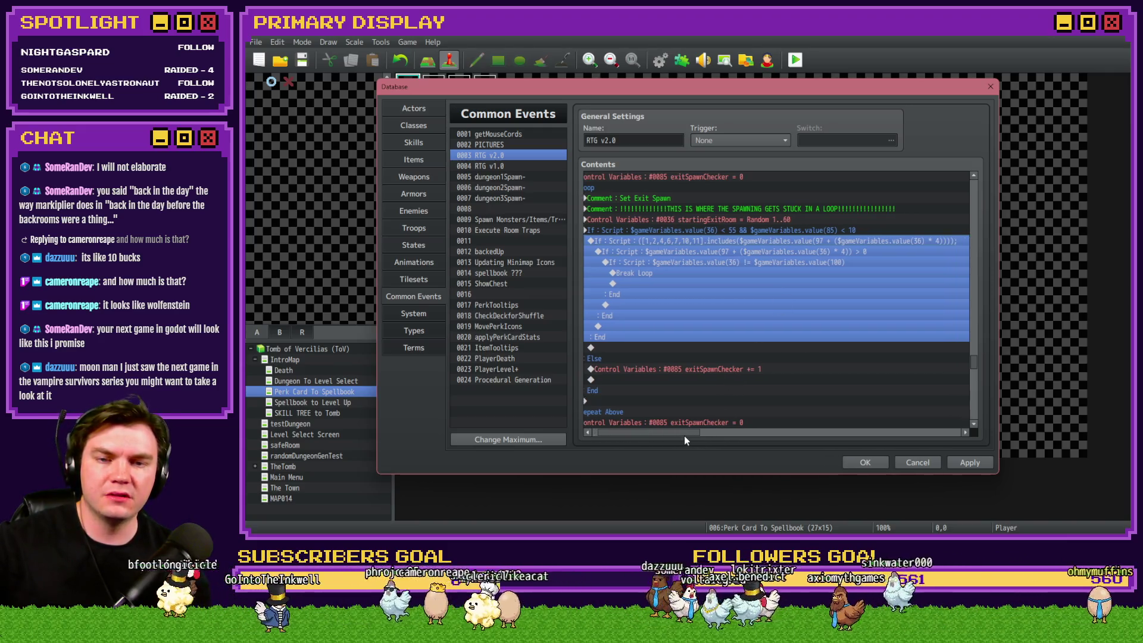
scroll(692, 436, "right", 1)
scroll(692, 436, "left", 4)
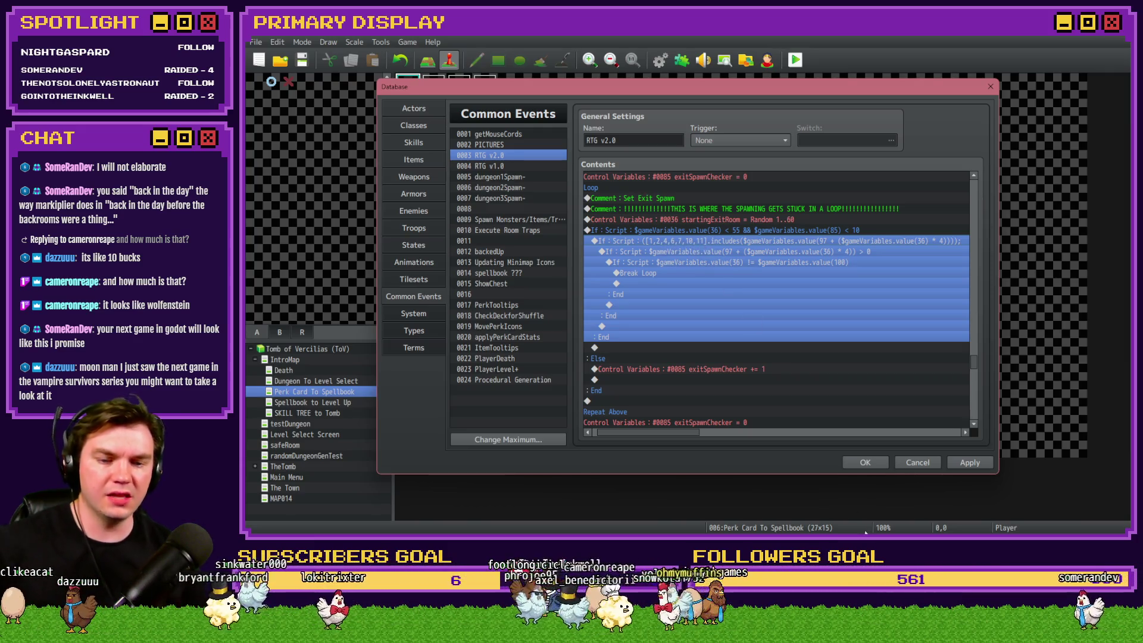
key("alt+Tab")
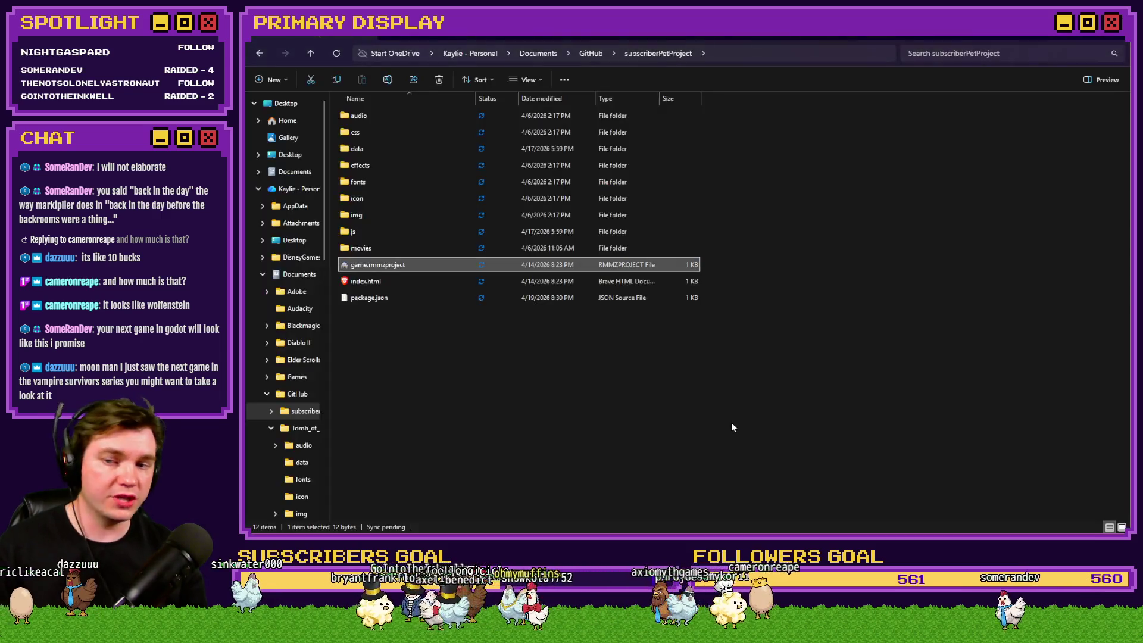
Step: Open the Tomb_of_Vercilias project's img\pictures folder after a detour through another project's pictures
double_click(364, 215)
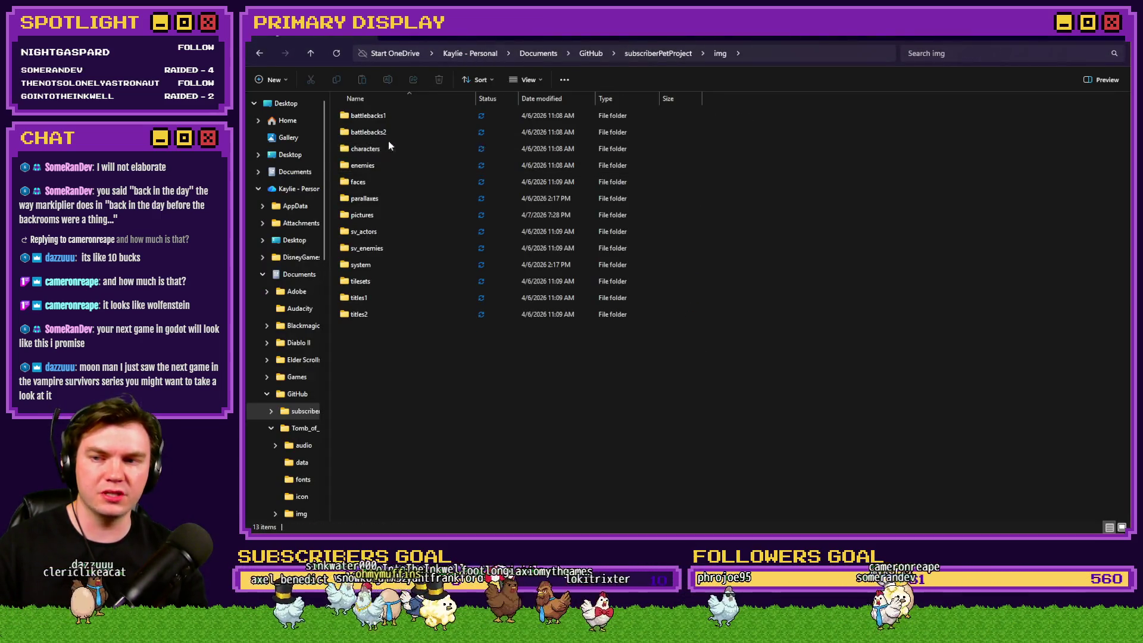
double_click(390, 215)
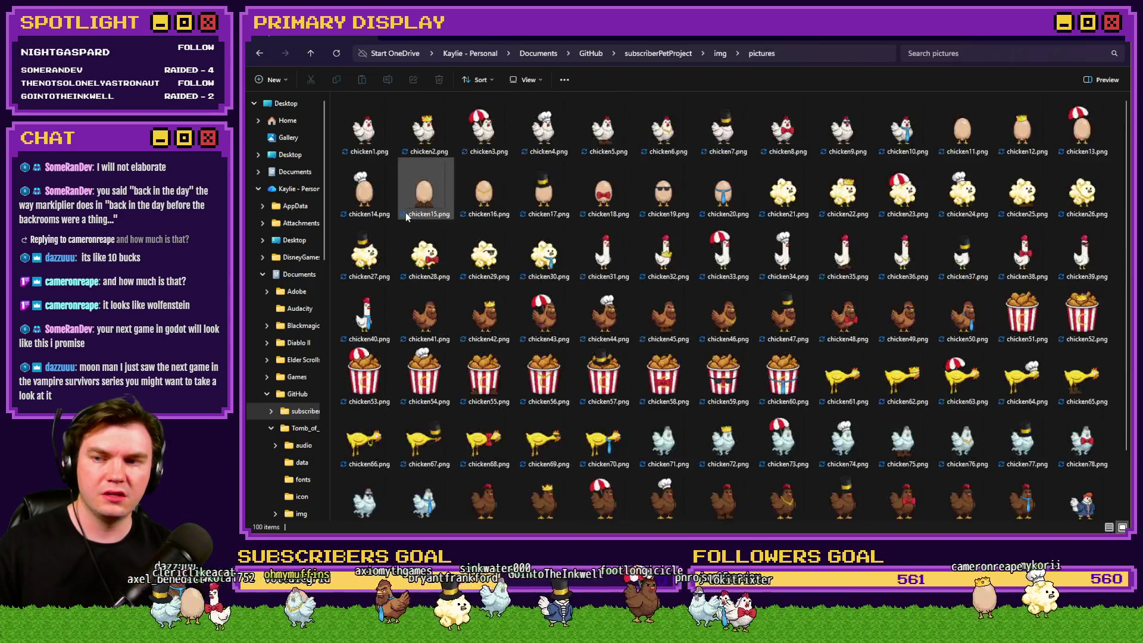
left_click(592, 54)
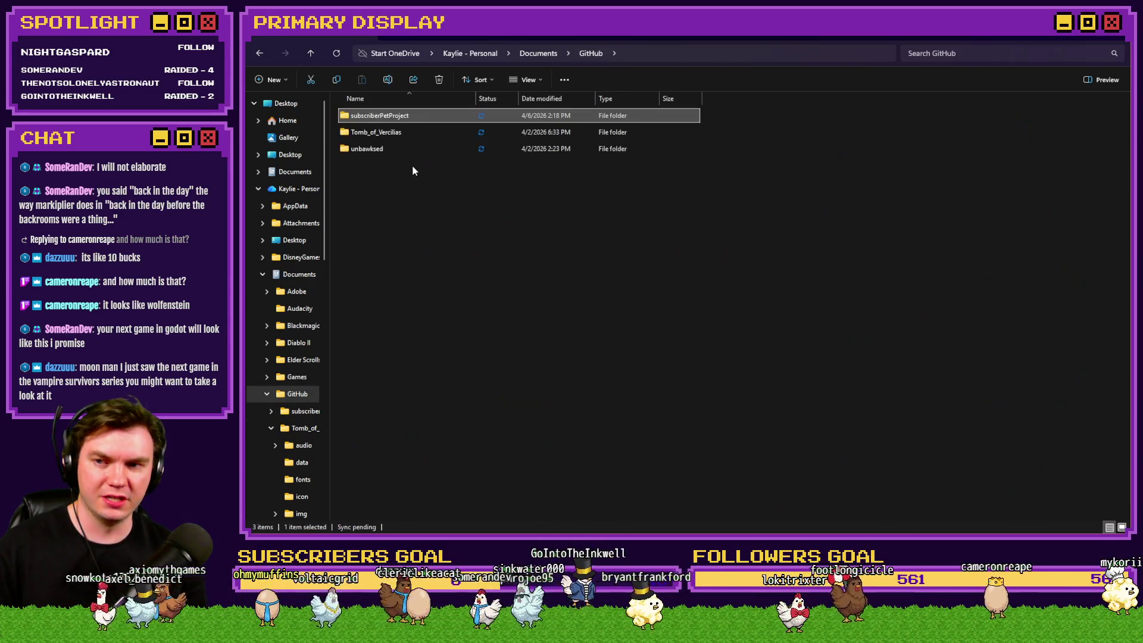
double_click(392, 135)
double_click(379, 181)
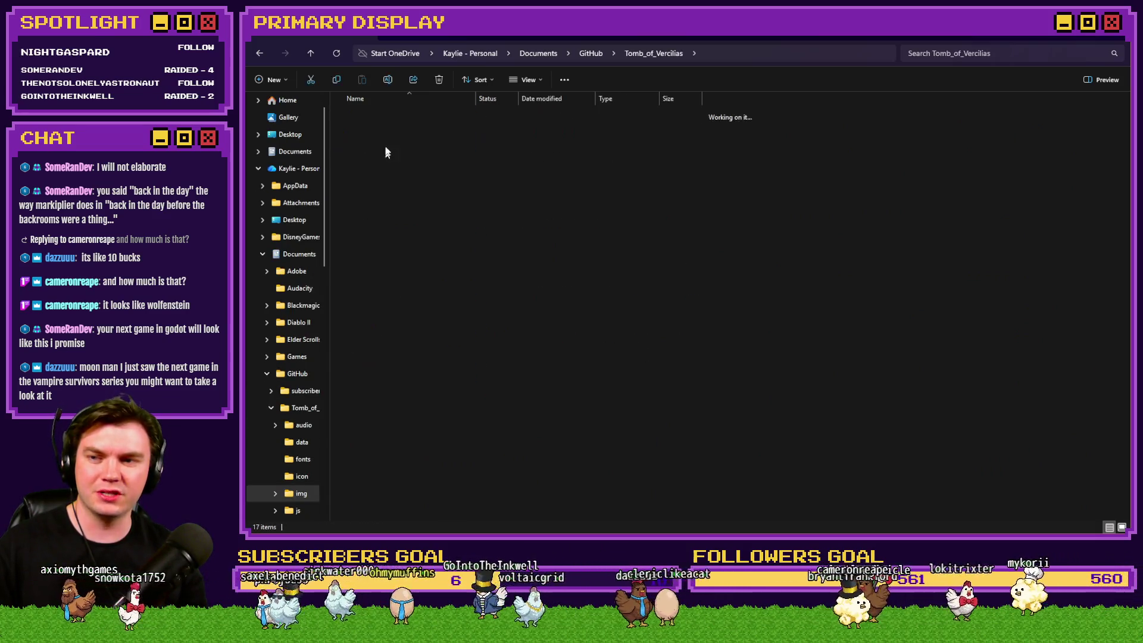
double_click(377, 228)
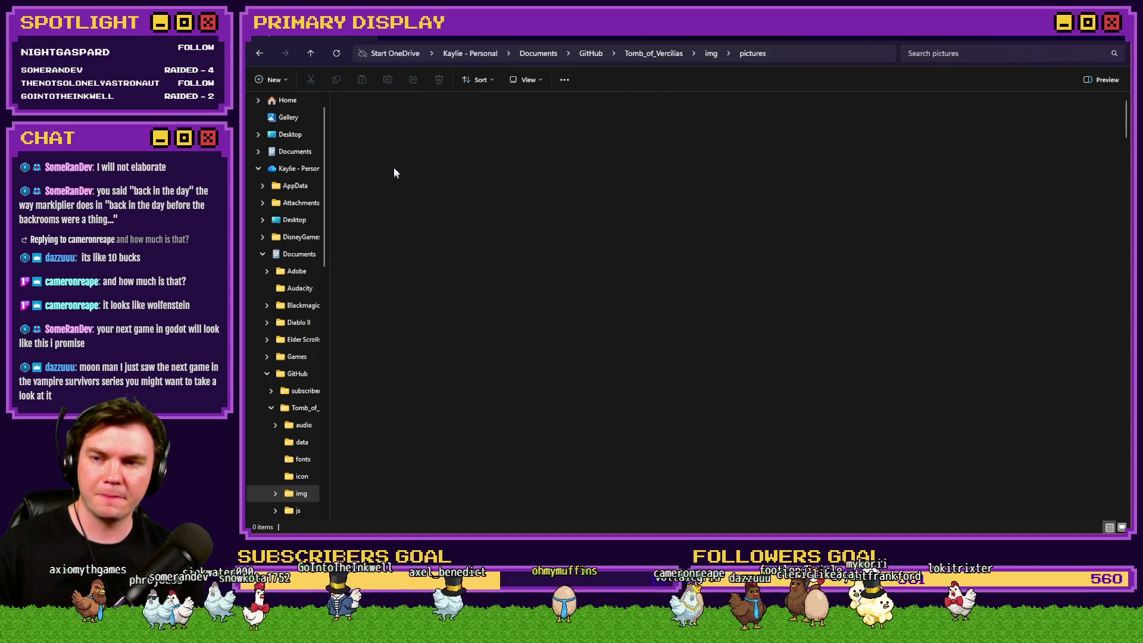
Step: Browse logo.png, mainMenu_back6.png and saferoom_quests2.png, then jump to the door images
left_click(429, 130)
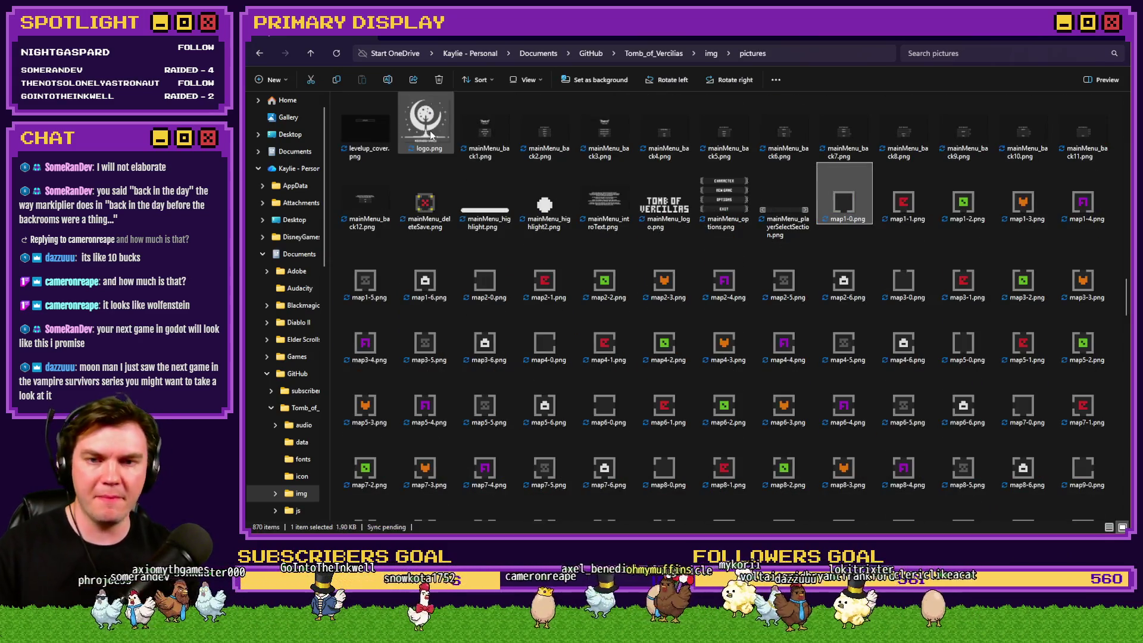
left_click(782, 133)
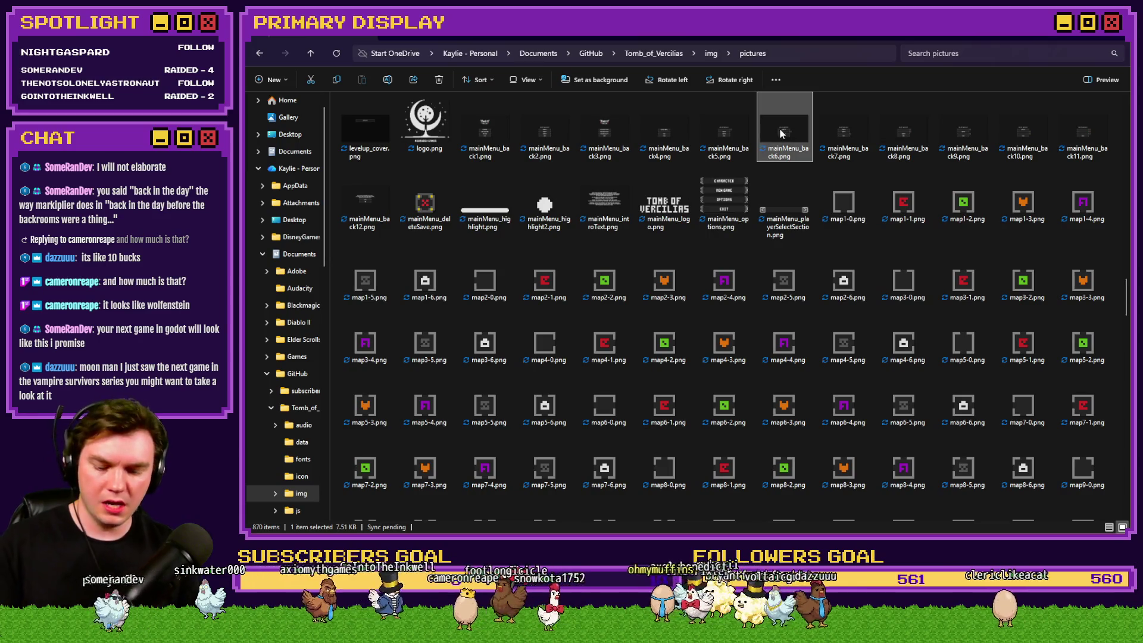
scroll(782, 134, "down", 15)
left_click(809, 198)
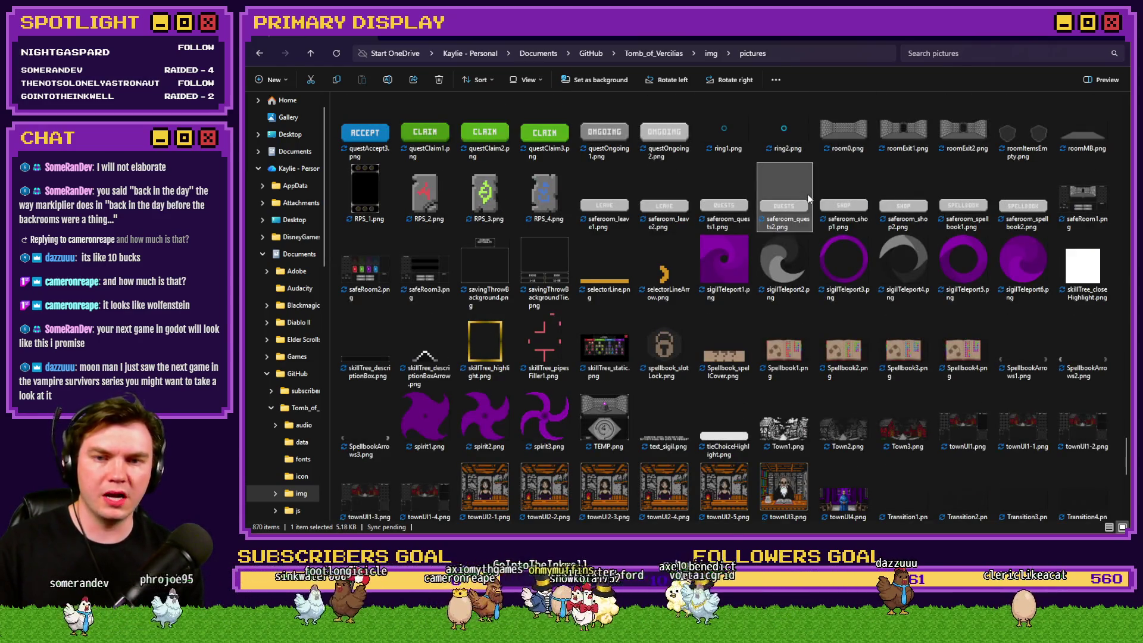
type("door")
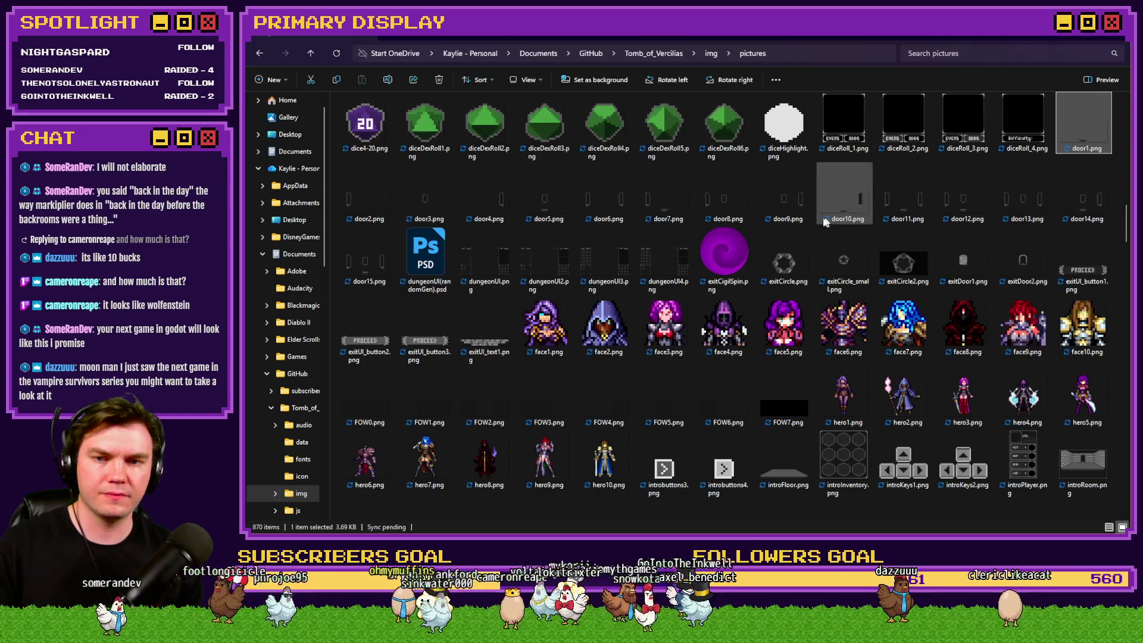
Step: Compare the file sizes of door2, door4, door6, door10 and door11 against the RPG Maker event
key("alt+Tab")
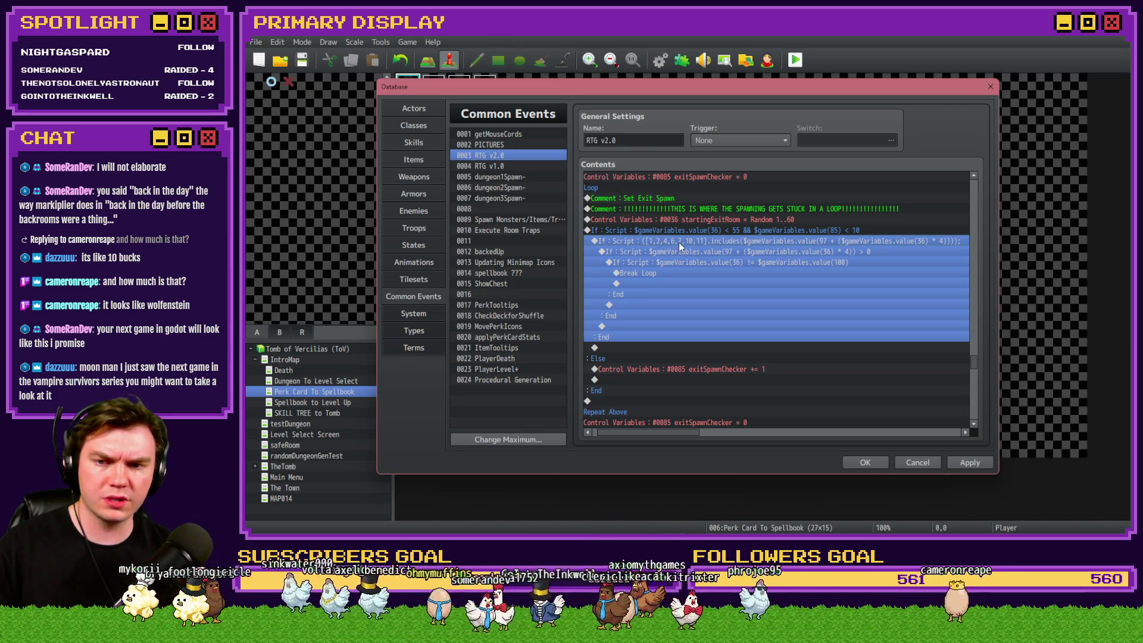
key("alt+Tab")
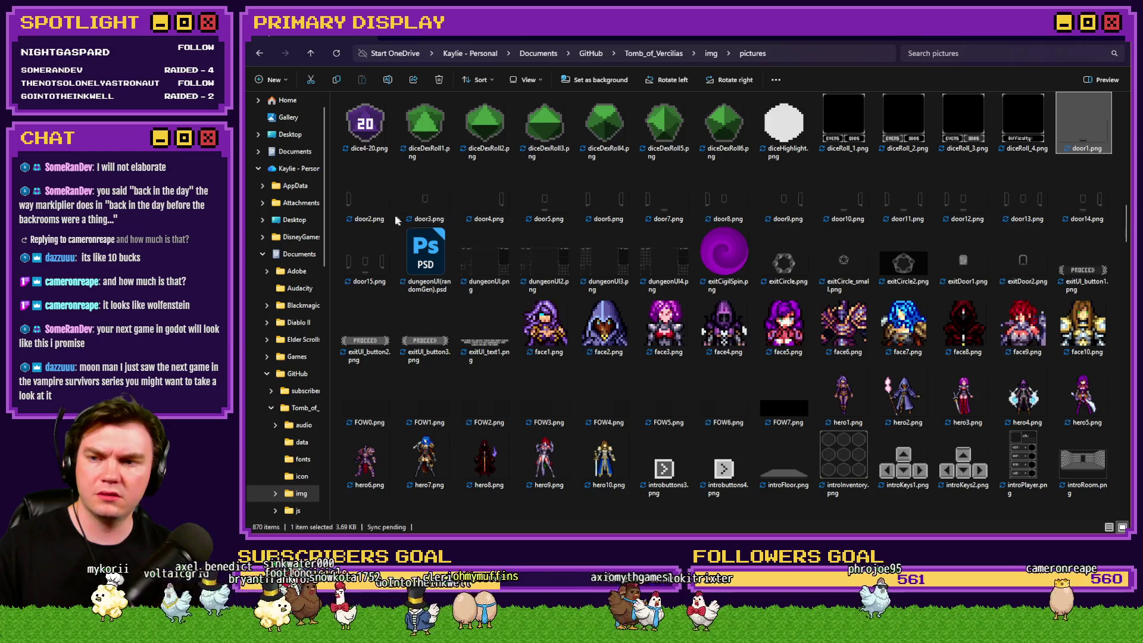
left_click(361, 212)
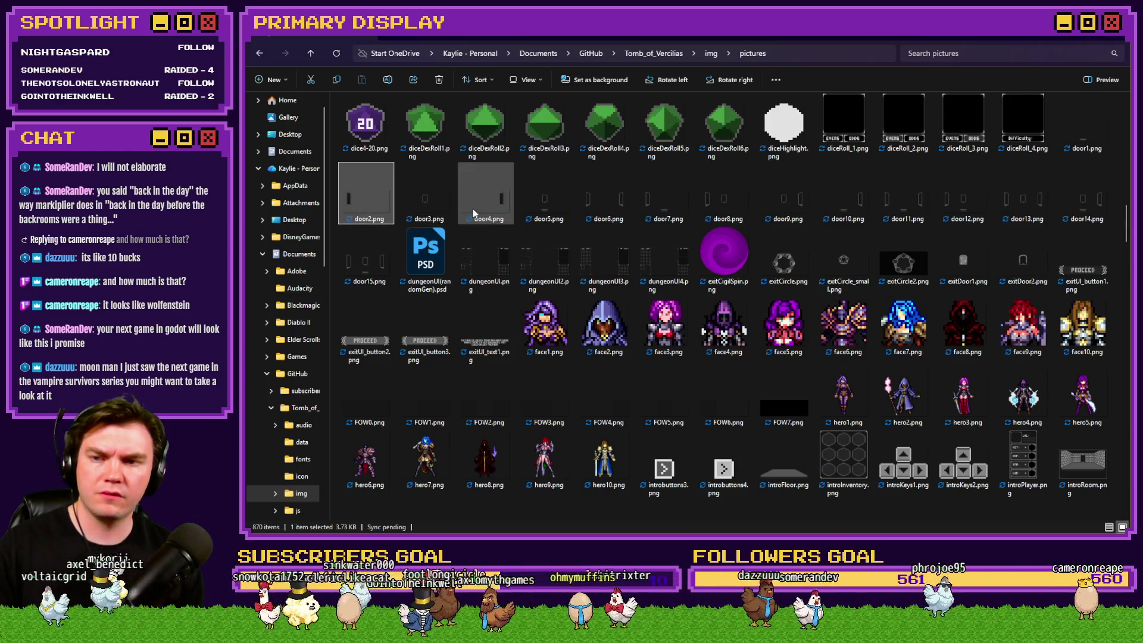
left_click(488, 209)
left_click(600, 211)
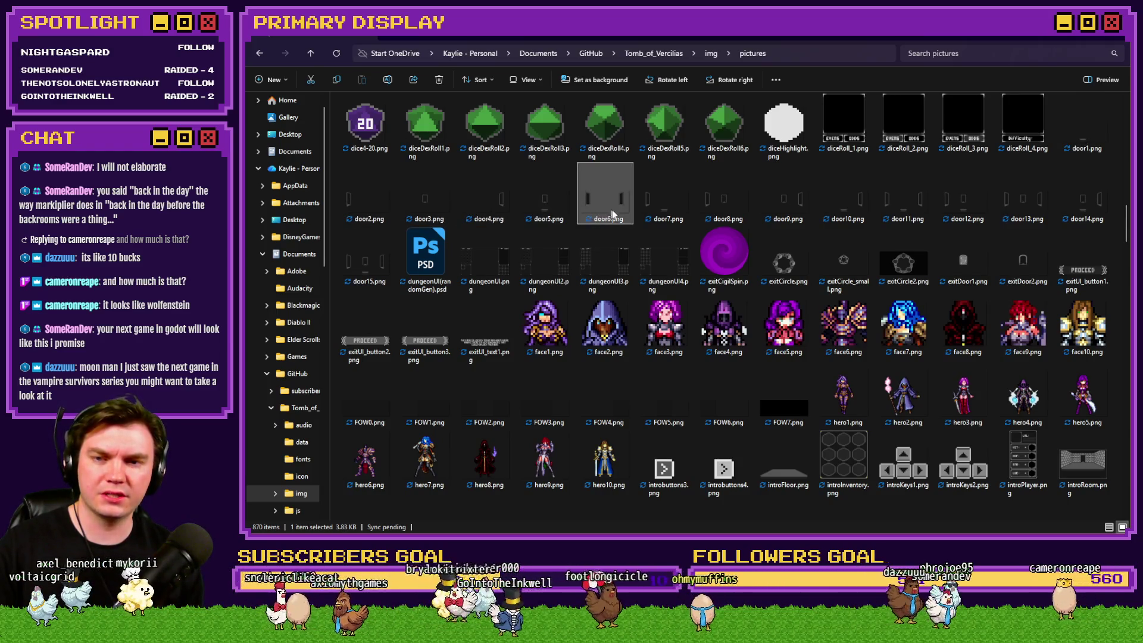
key("alt+Tab")
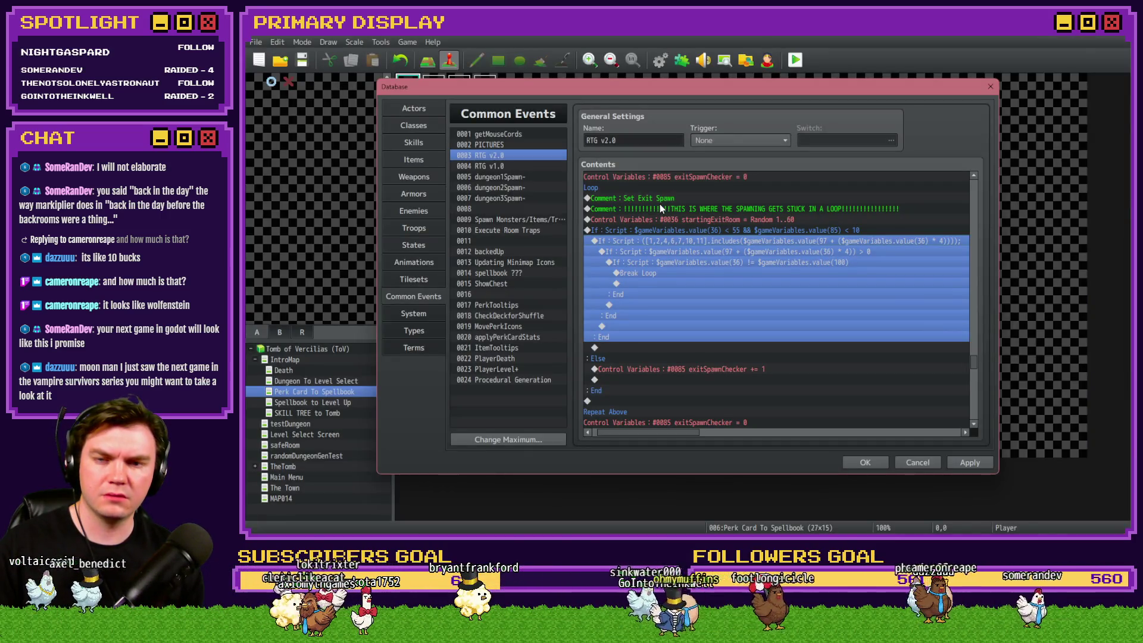
key("alt+Tab")
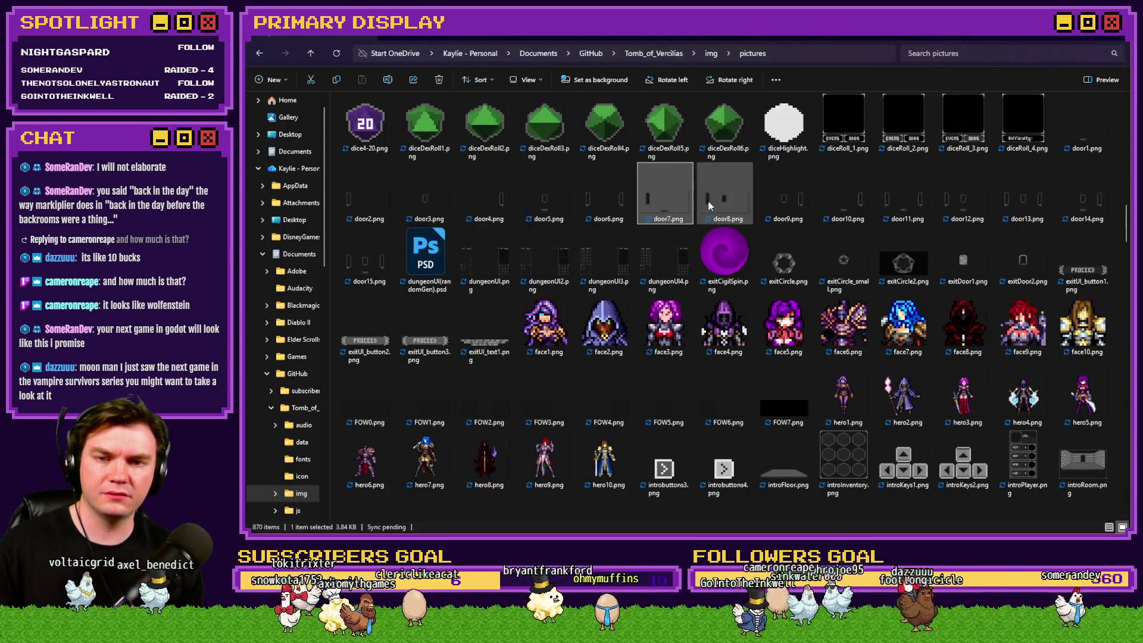
left_click(828, 209)
left_click(911, 212)
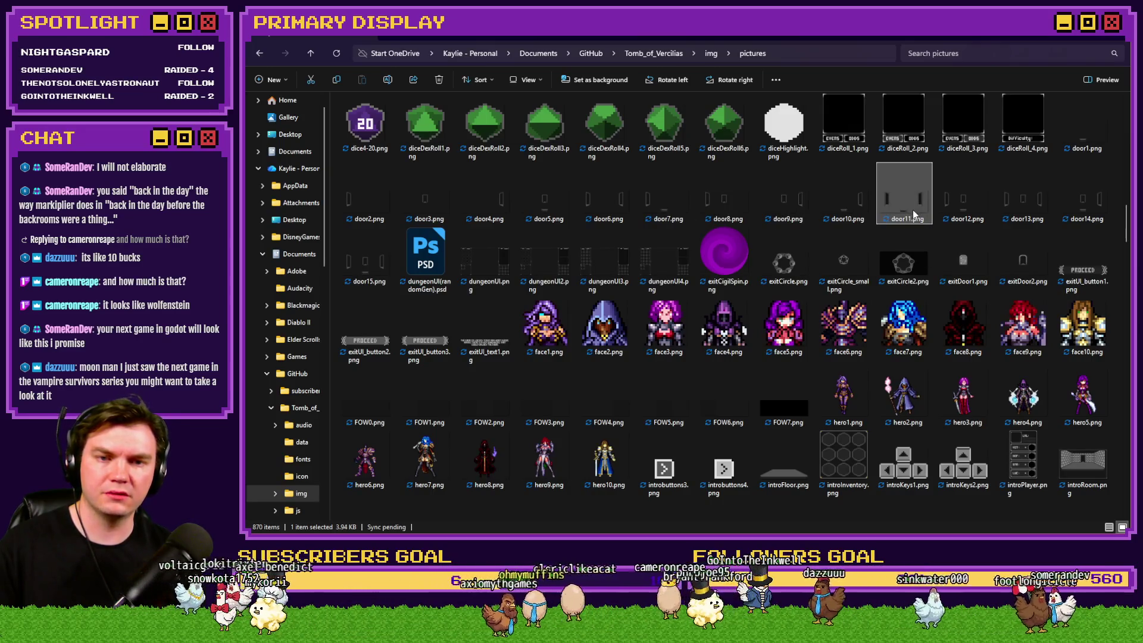
Step: Recheck the door4 and door6 file sizes, then return to the RTG v2.0 event
key("alt+Tab")
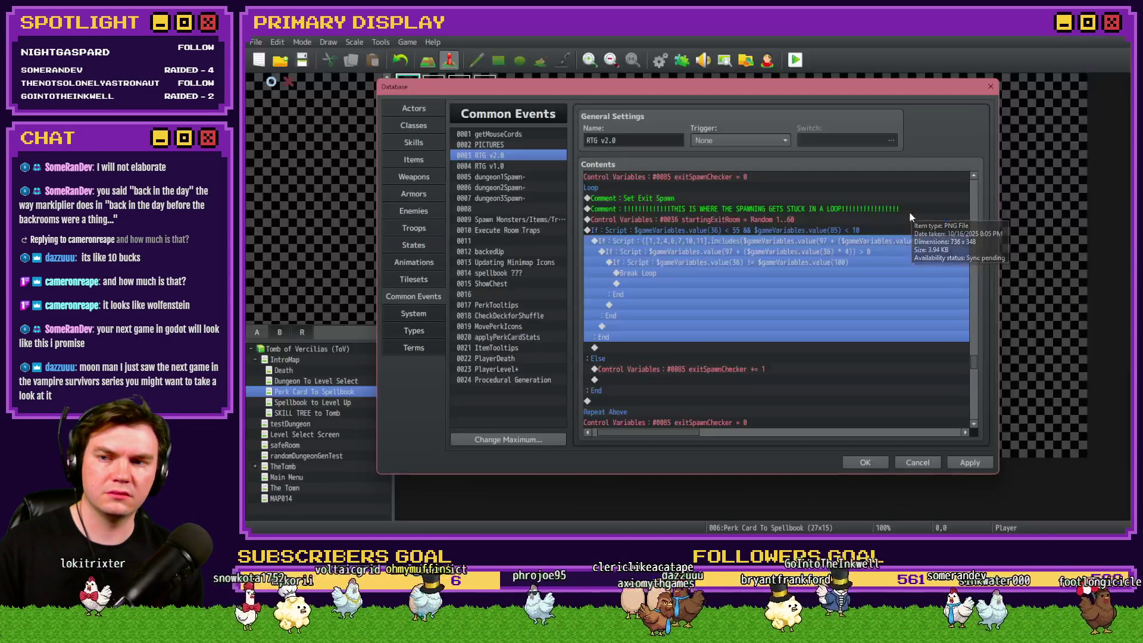
key("alt+Tab")
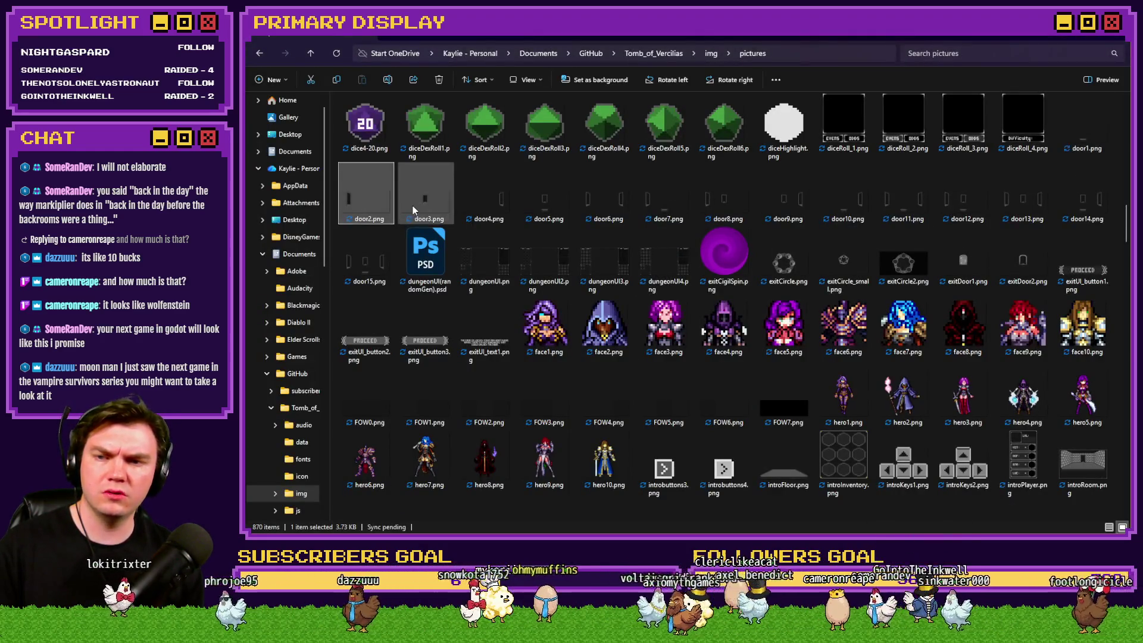
left_click(465, 208)
left_click(600, 211)
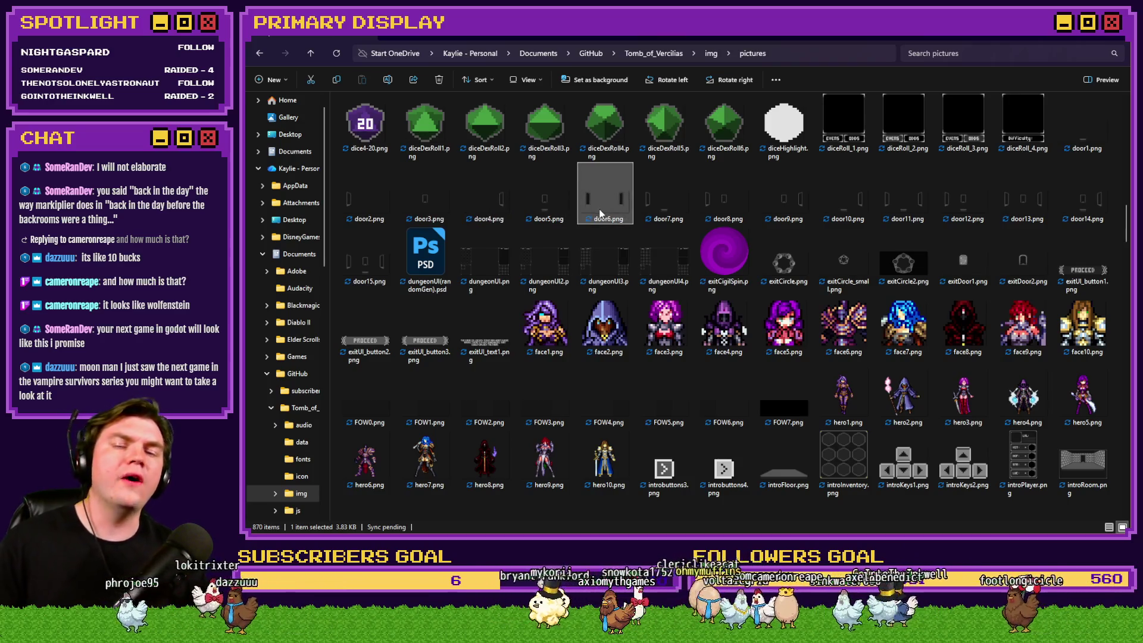
key("alt+Tab")
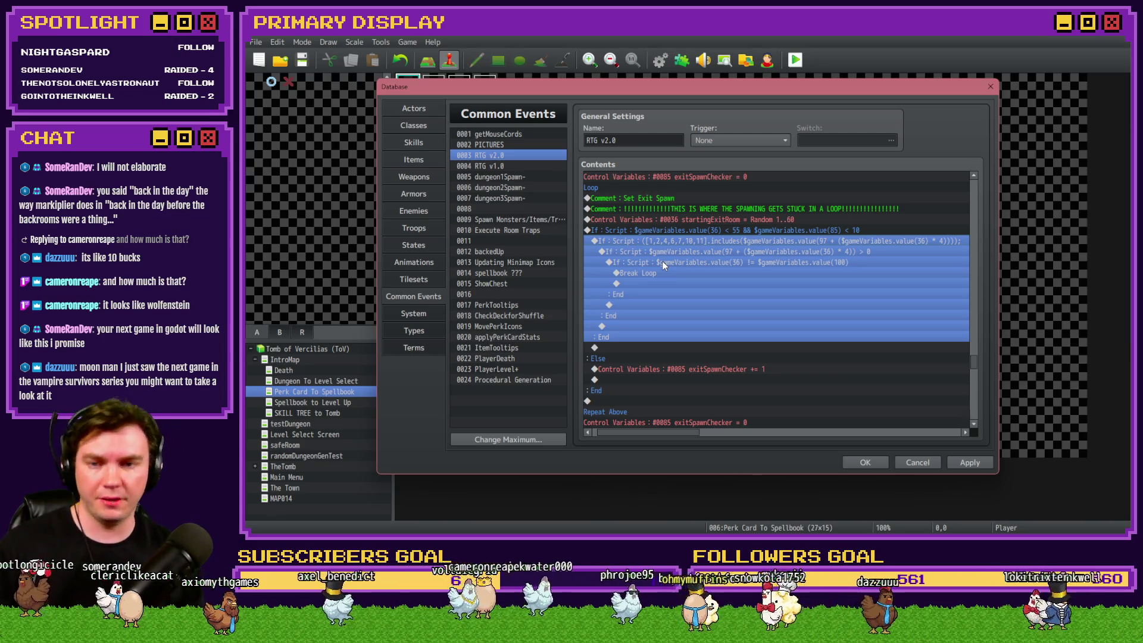
Step: Select the nested and innermost If : Script conditions of the exit-spawn check
left_click(700, 253)
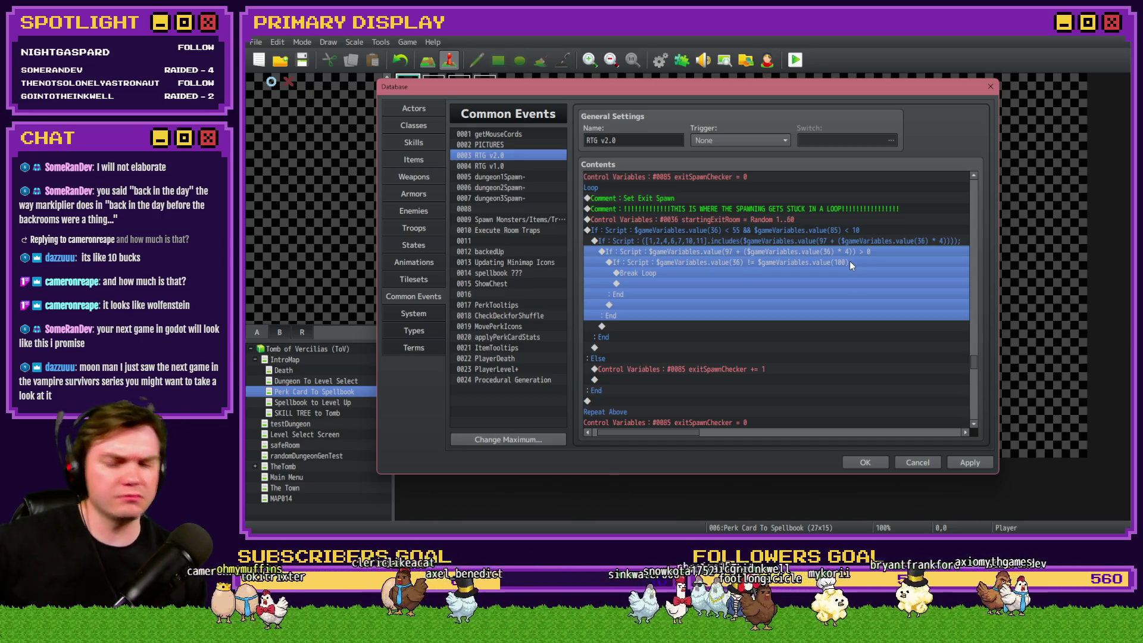
left_click(848, 264)
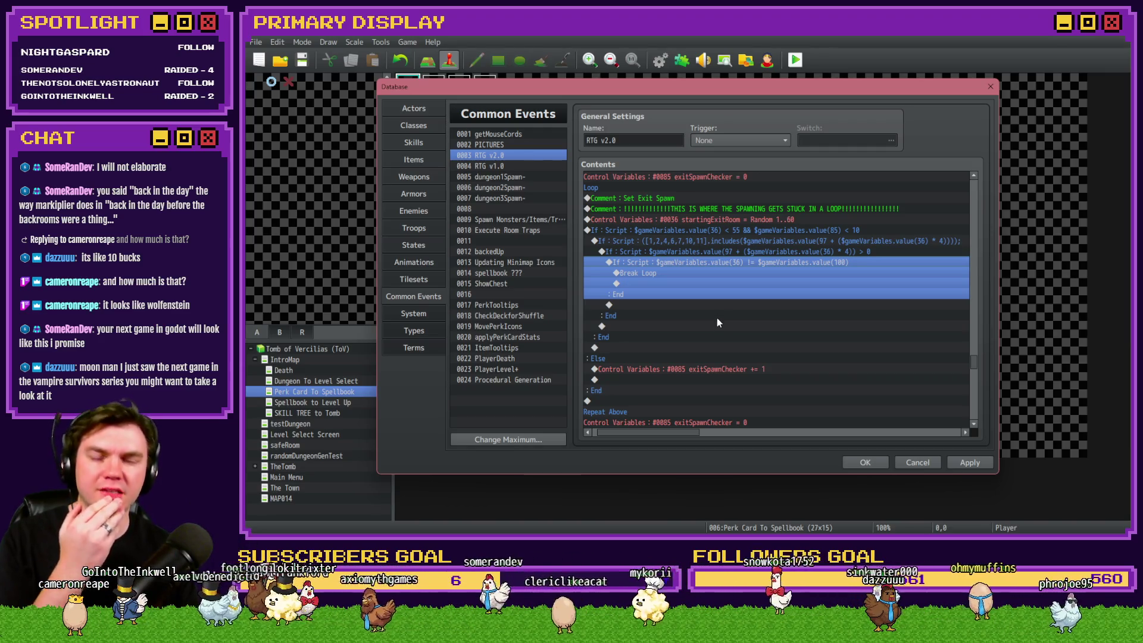
scroll(679, 357, "left", 1)
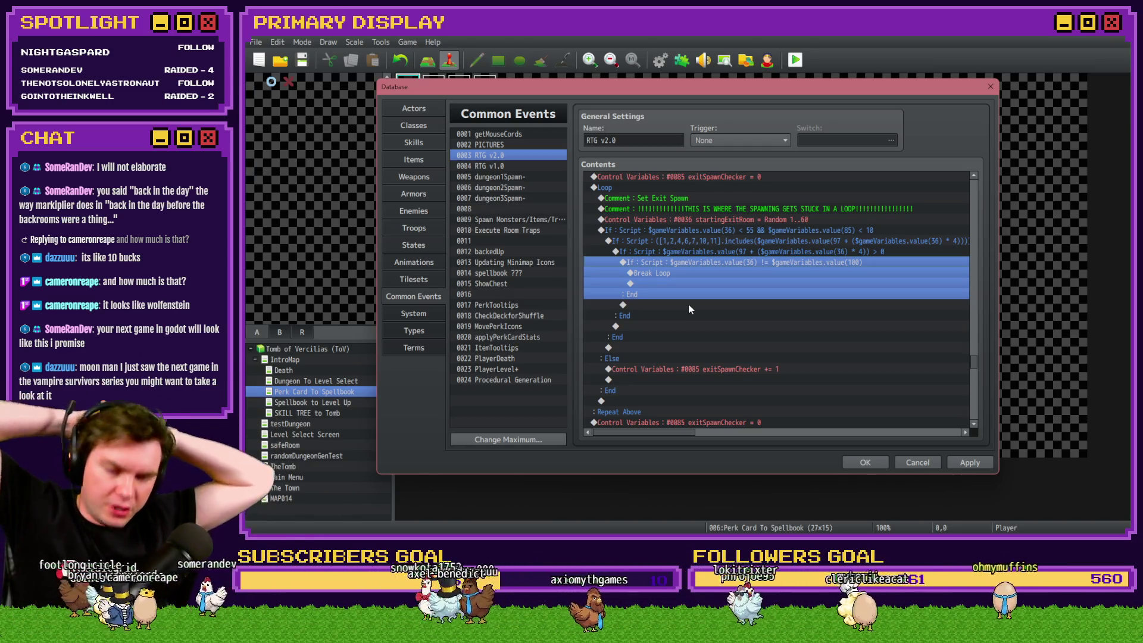
scroll(652, 227, "down", 3)
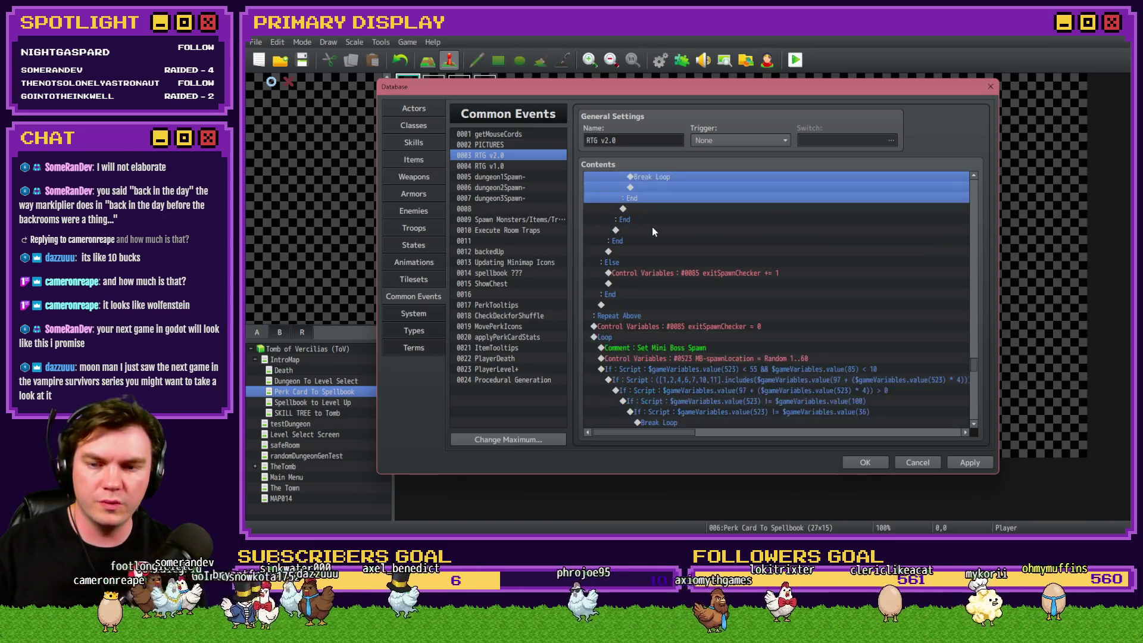
Step: Select the Set Exit Spawn loop with its exitSpawnChecker reset and remove it from above the Mini Boss loop
mouse_move(637, 241)
left_mouse_down()
mouse_move(646, 424)
mouse_move(648, 265)
left_mouse_up()
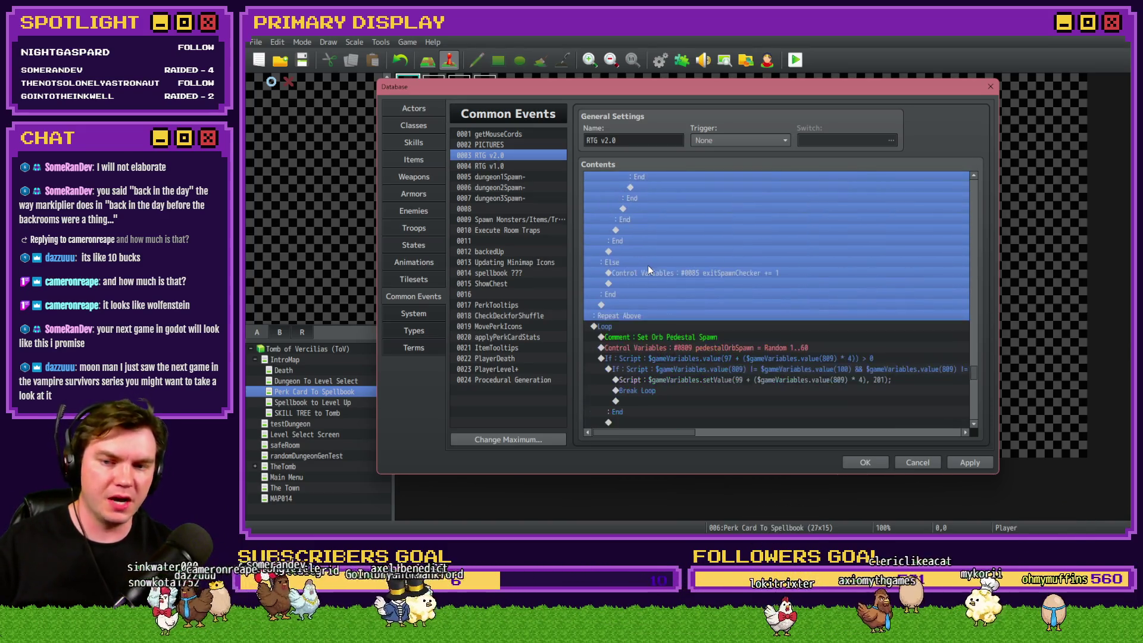
key("Down")
key("Down")
key("Down")
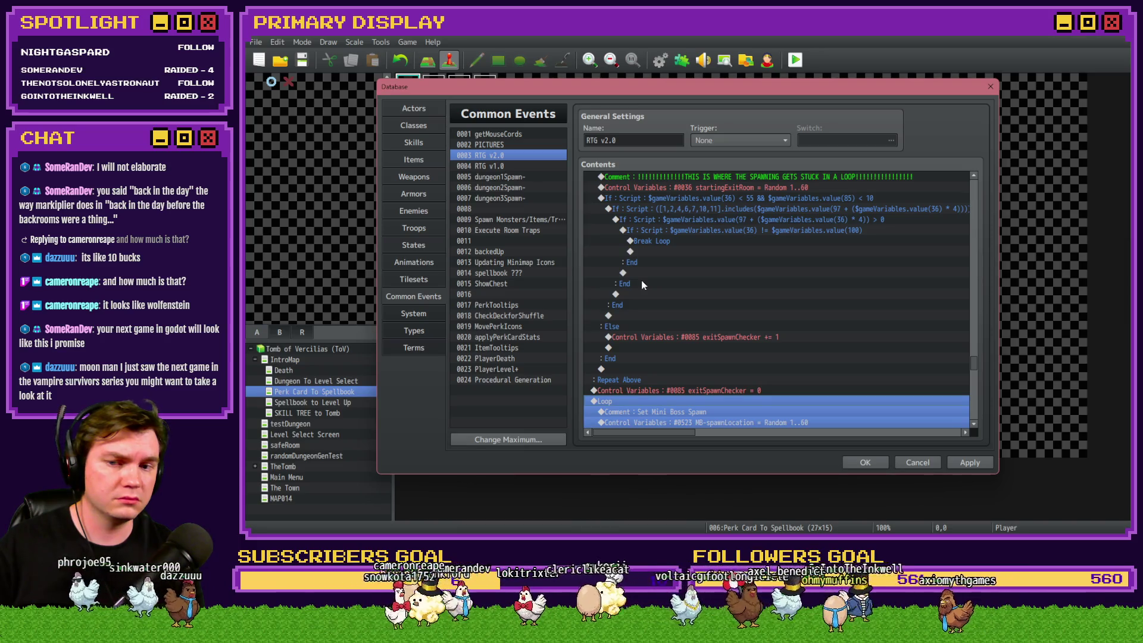
scroll(641, 282, "up", 3)
left_click(621, 239)
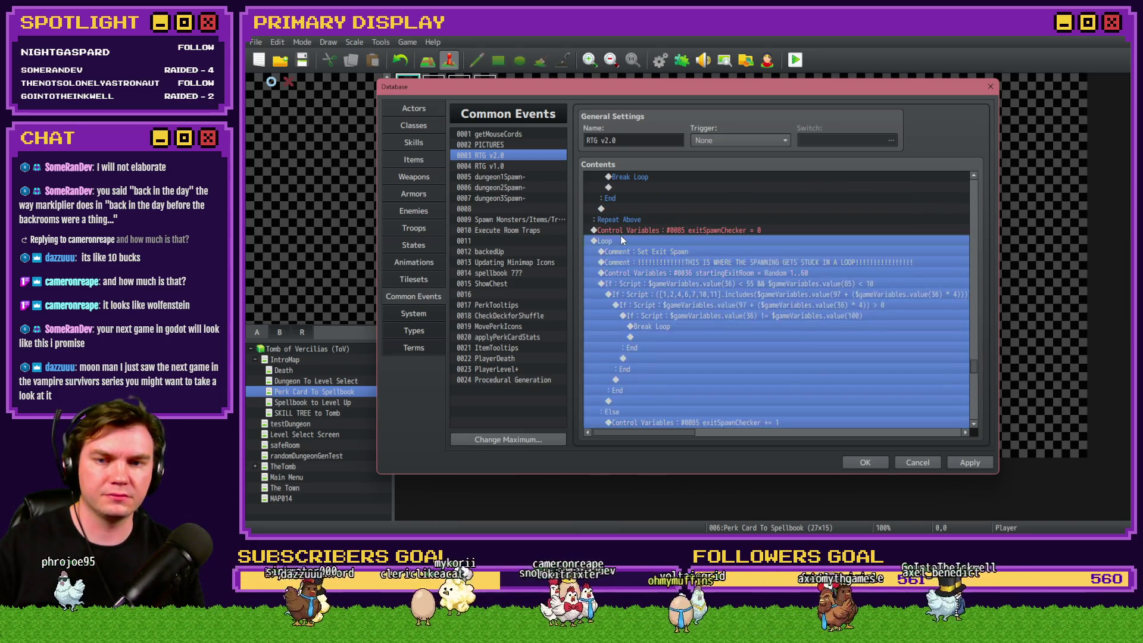
left_click(627, 231)
left_click(628, 241)
scroll(630, 272, "down", 3)
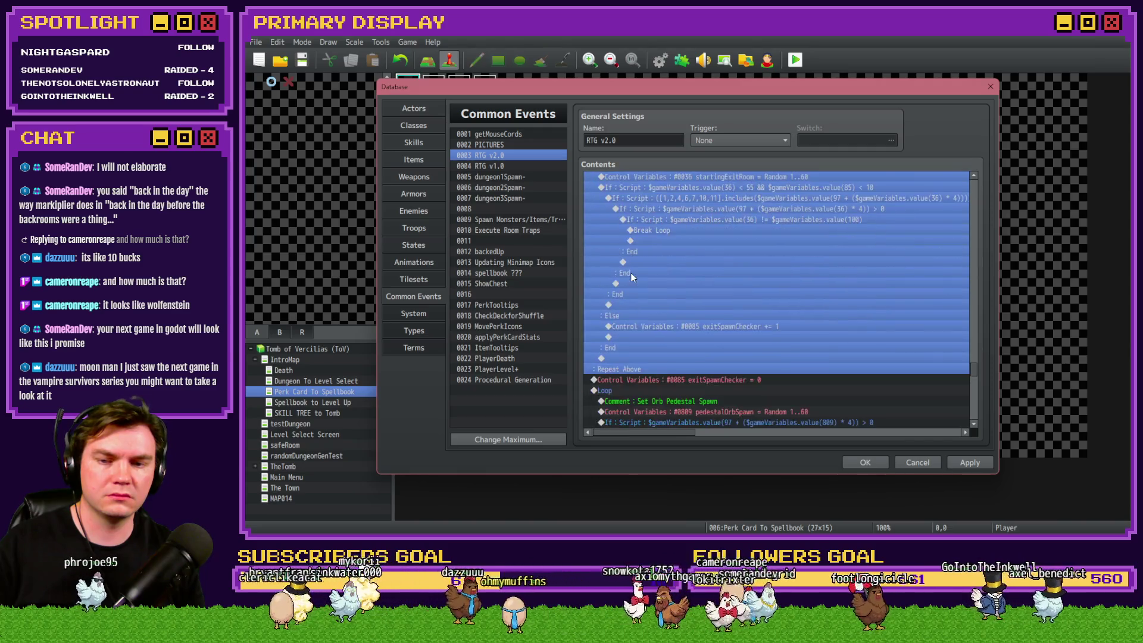
scroll(631, 272, "up", 5)
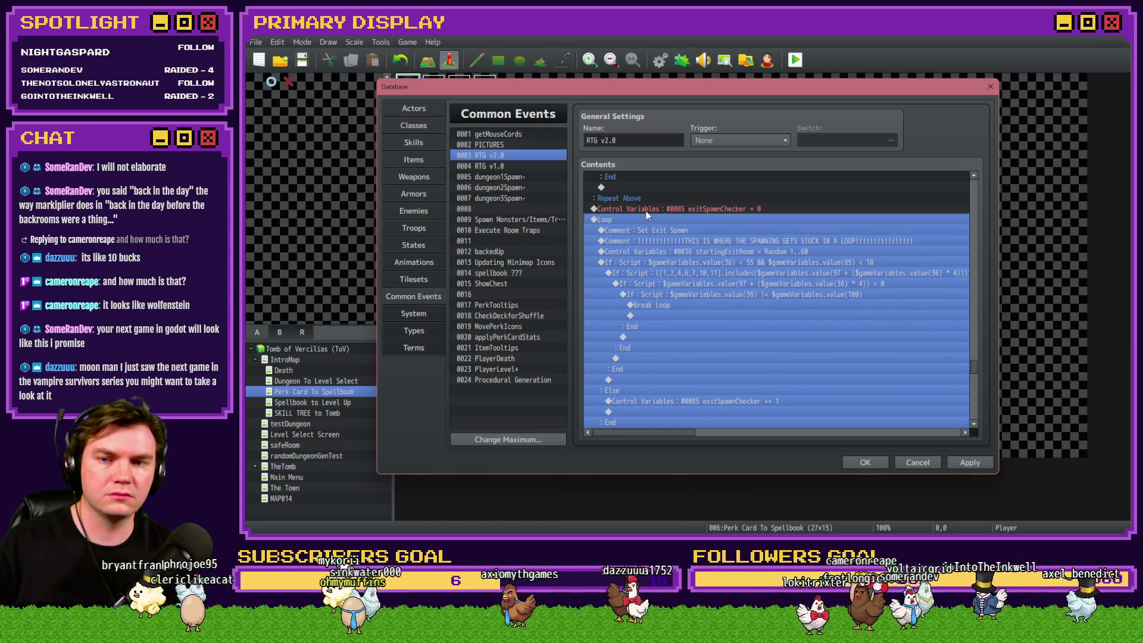
left_click(646, 211)
key("Delete")
Step: Check the relocated Set Exit Spawn loop and exitSpawnChecker = 0 line around the Set Mini Boss Spawn comment
scroll(641, 283, "down", 4)
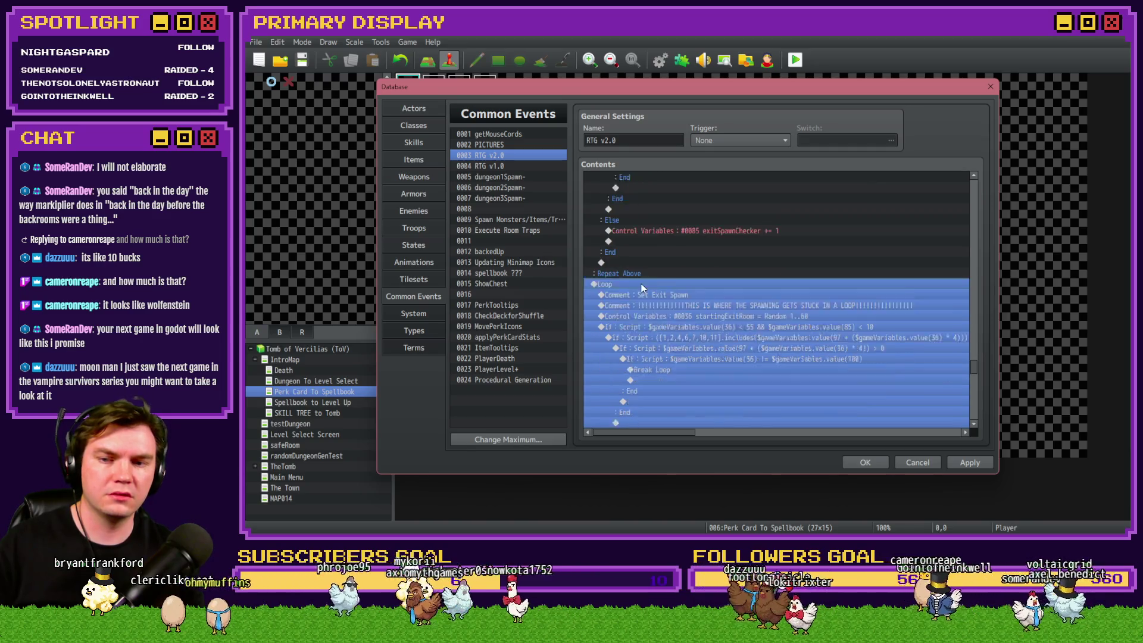
scroll(641, 283, "down", 5)
left_click(667, 348)
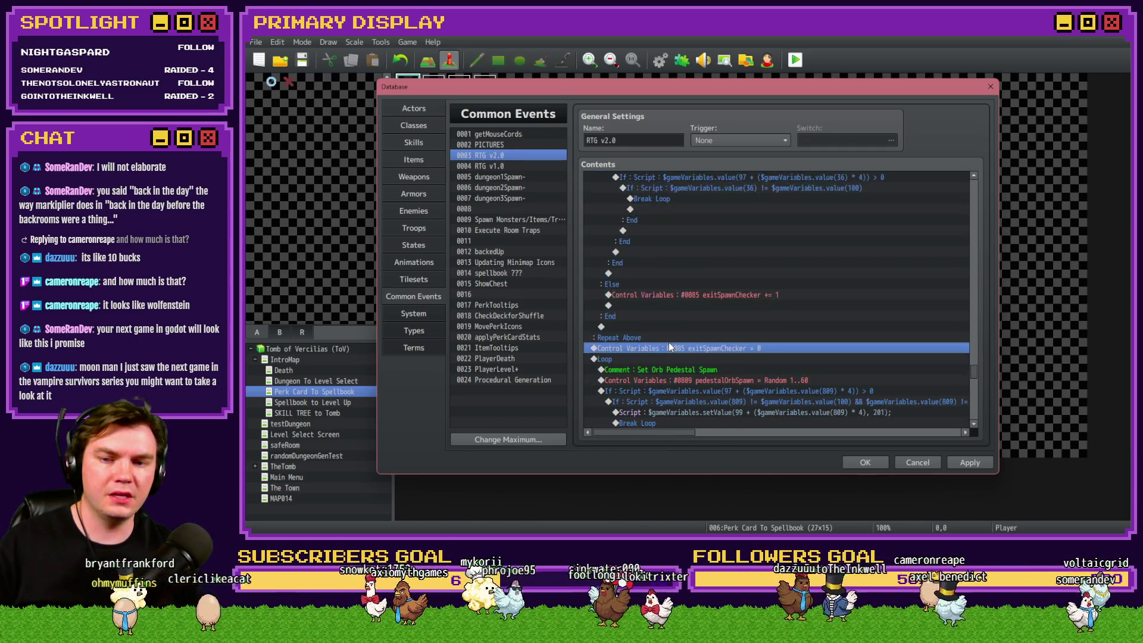
scroll(669, 341, "up", 3)
left_click(629, 245)
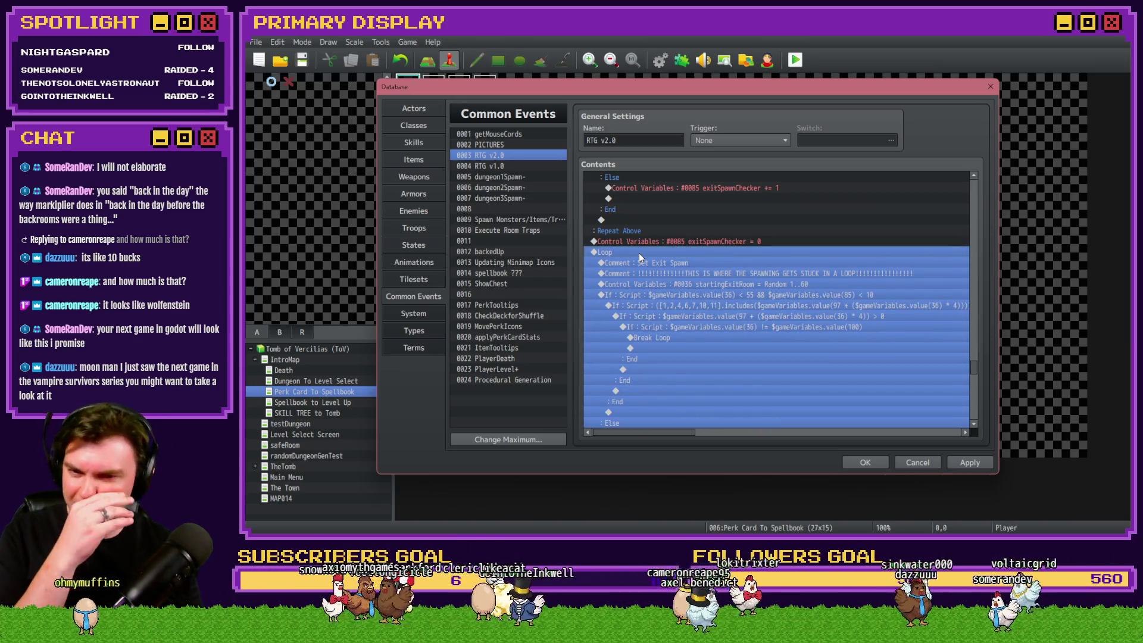
scroll(637, 268, "up", 7)
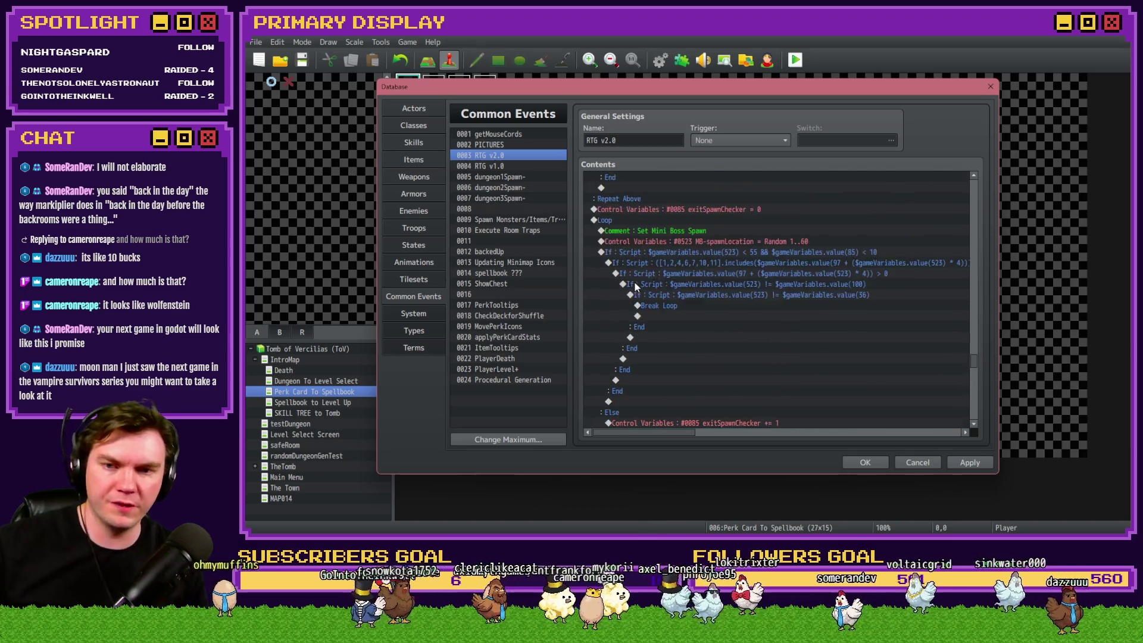
scroll(636, 282, "up", 1)
left_click(664, 252)
left_click(664, 274)
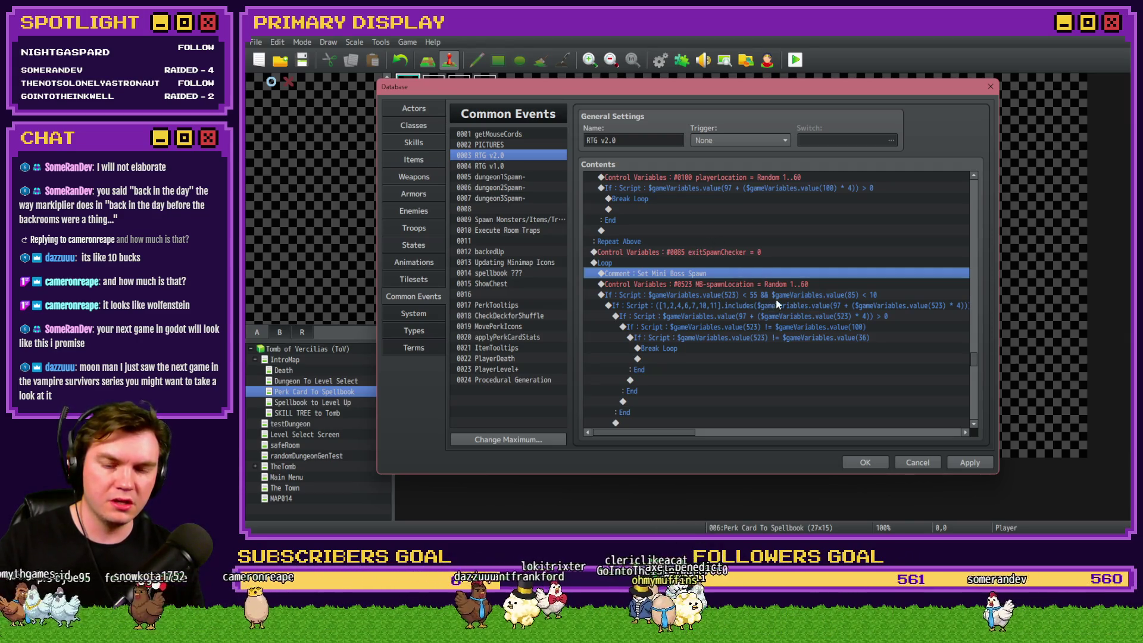
left_click(873, 297)
left_click(870, 295)
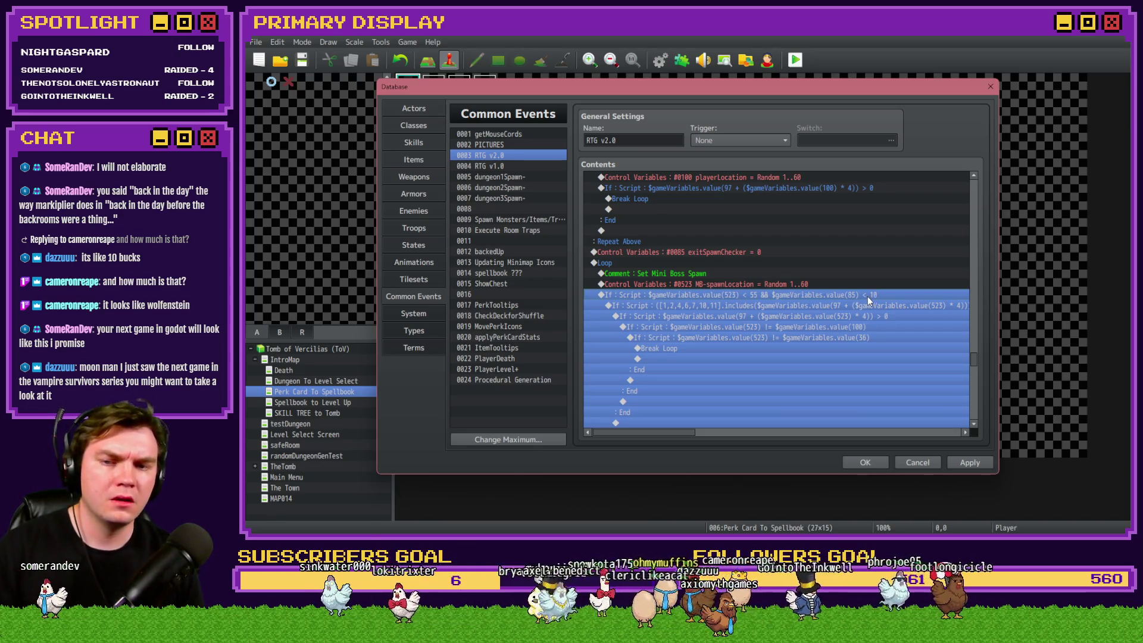
scroll(788, 306, "down", 3)
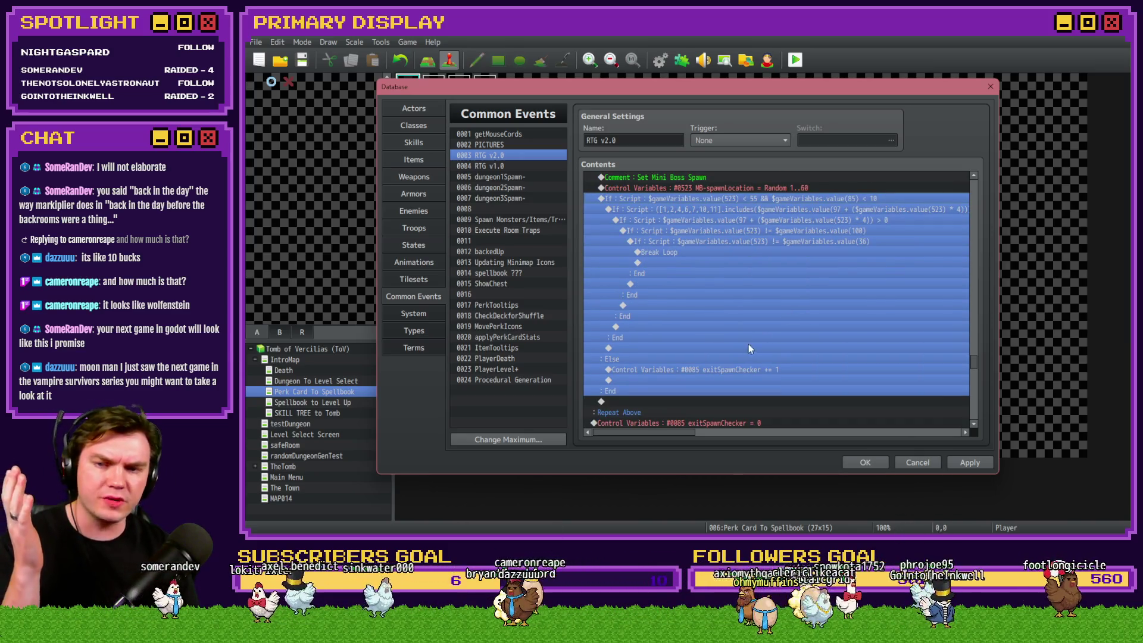
double_click(691, 199)
key("Escape")
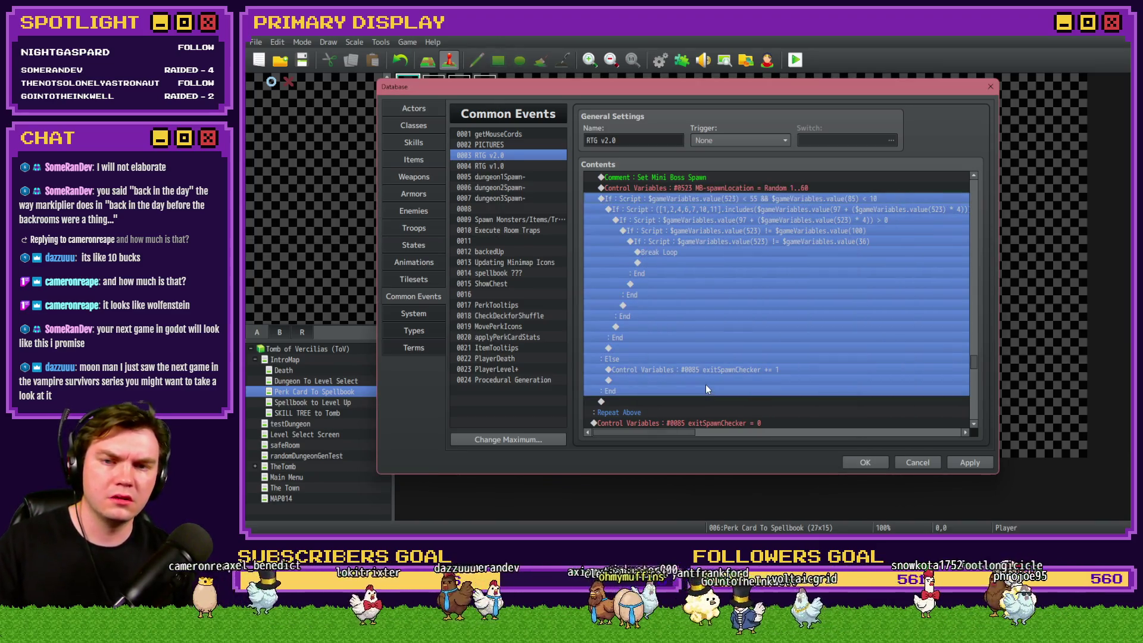
left_click(738, 369)
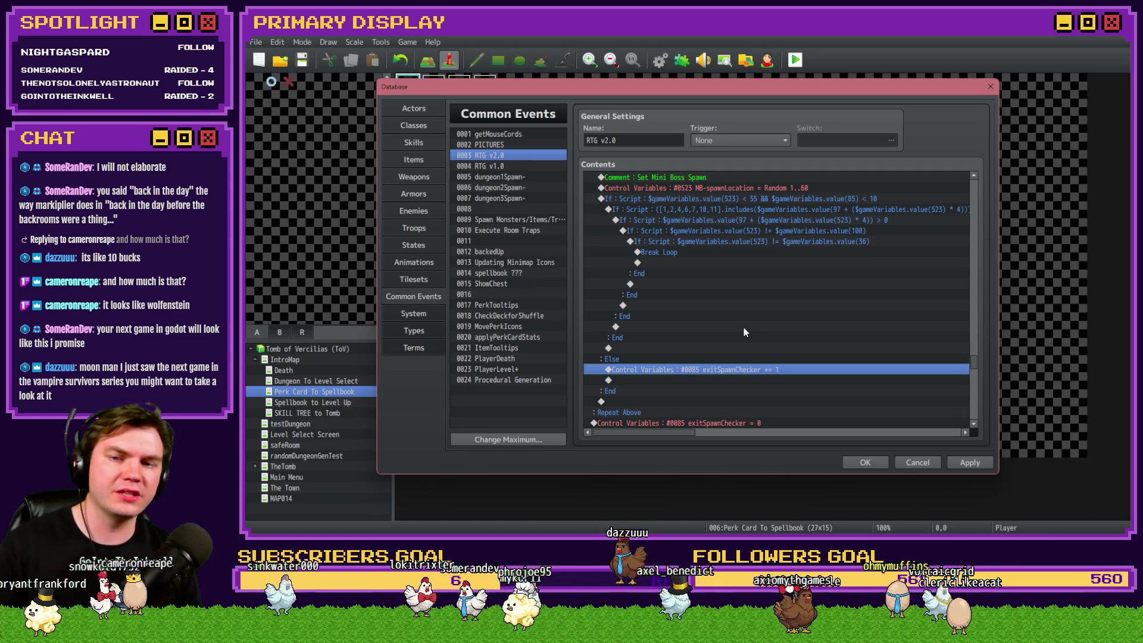
scroll(747, 323, "down", 5)
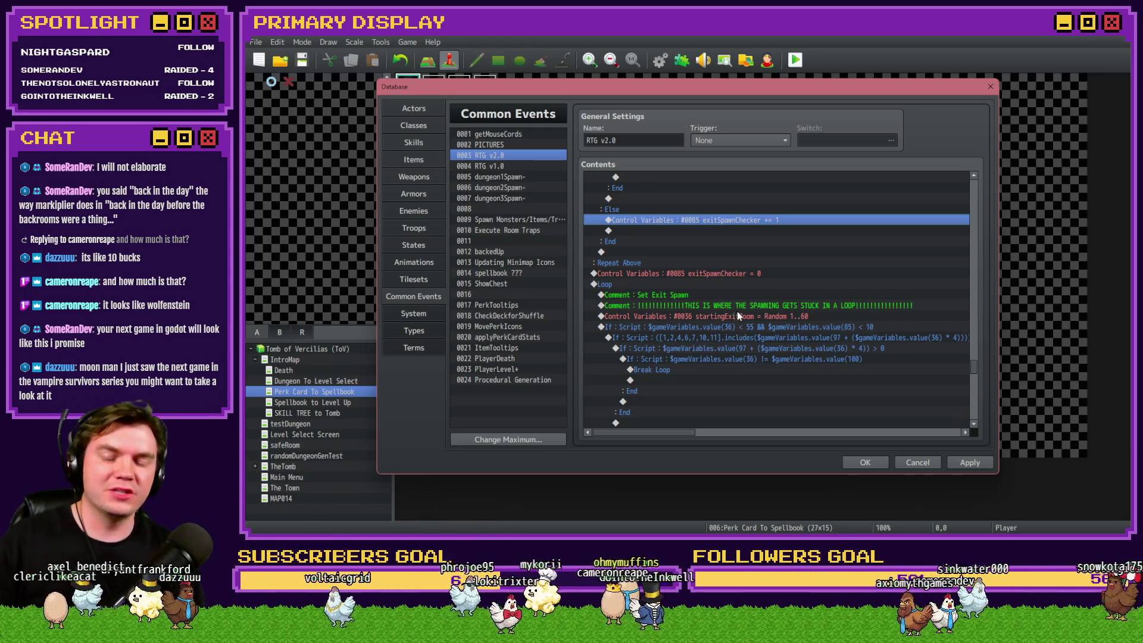
scroll(744, 343, "up", 5)
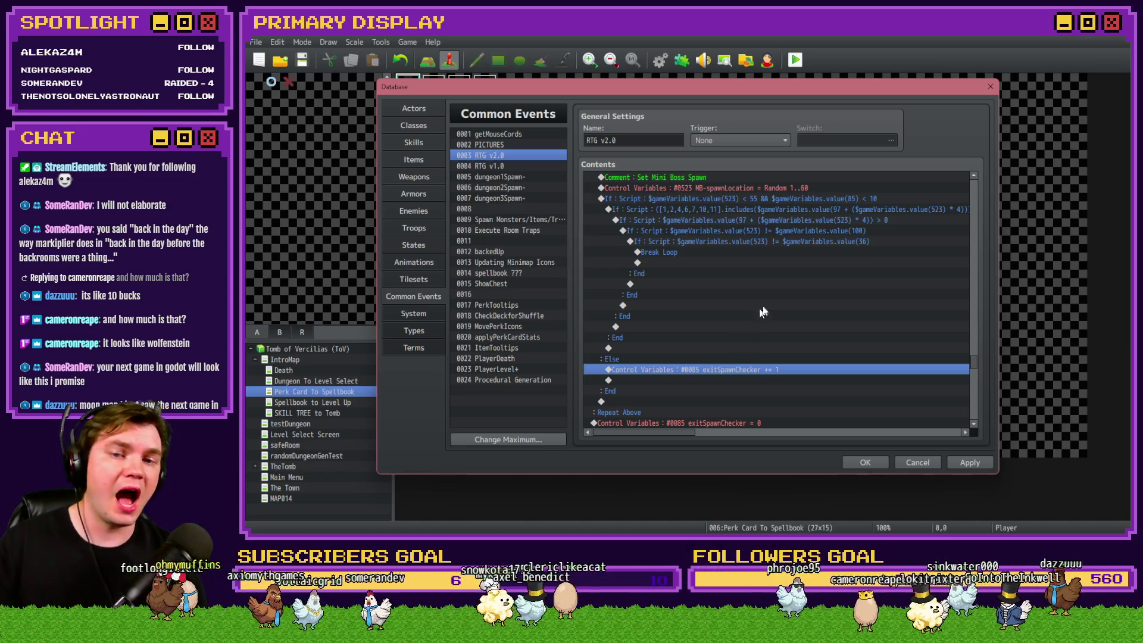
scroll(758, 336, "up", 1)
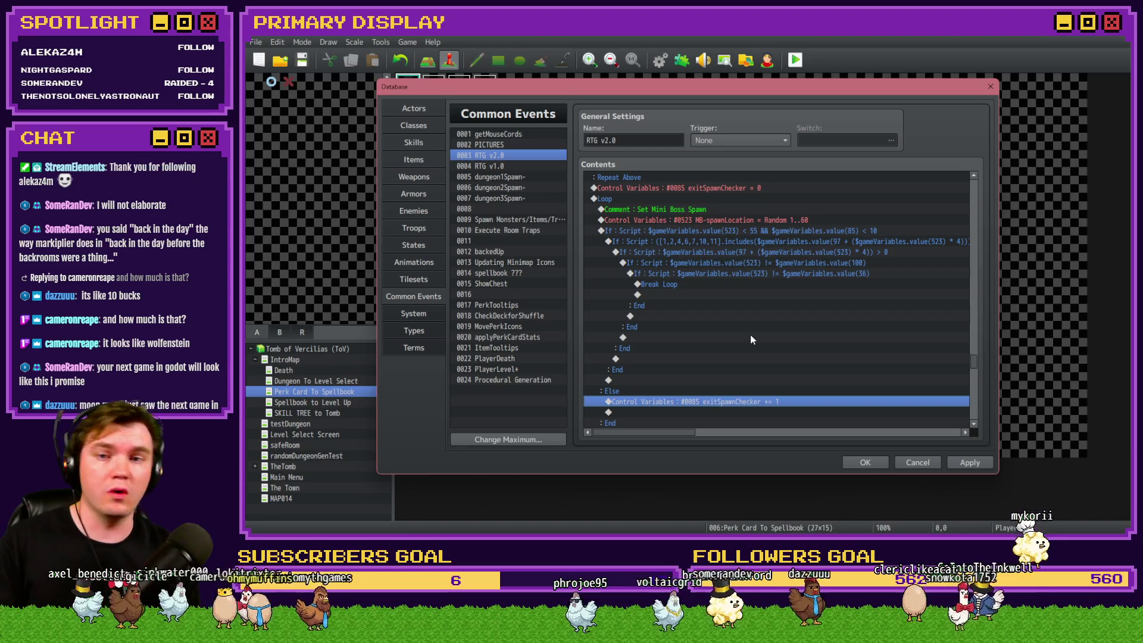
Step: Delete the spawn checker line and remove '&& $gameVariables.value(65) < 10' from the outer condition
left_click(727, 188)
key("Delete")
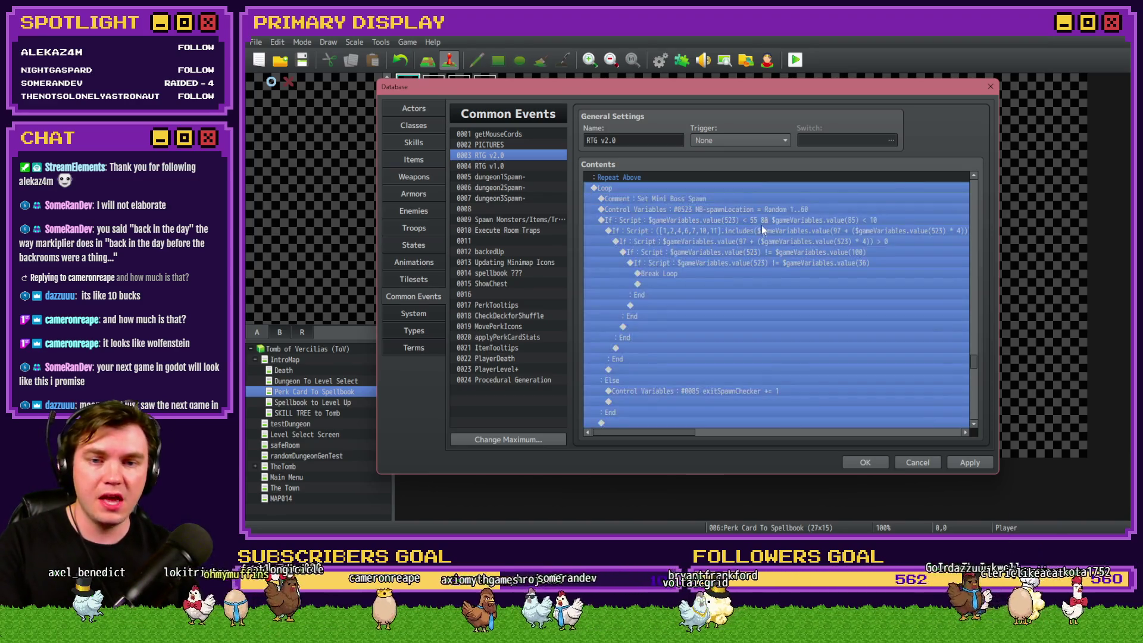
double_click(767, 219)
left_click_drag(840, 352, 954, 348)
key("Delete")
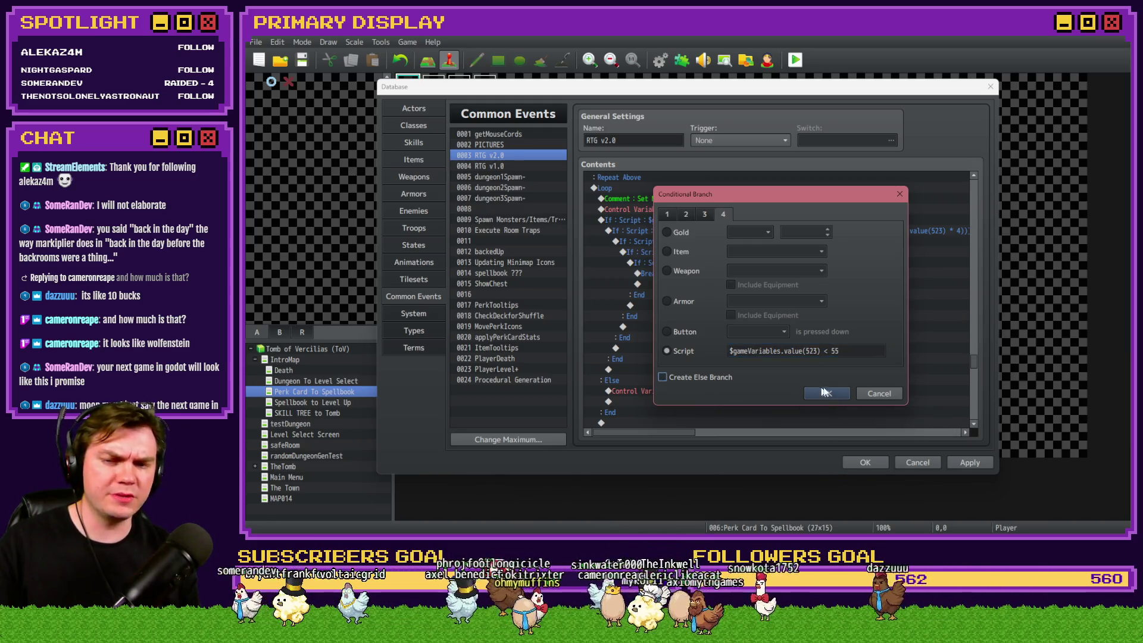
Step: Confirm the simplified $gameVariables.value(523) < 55 condition and select the nested room-list If block
left_click(826, 394)
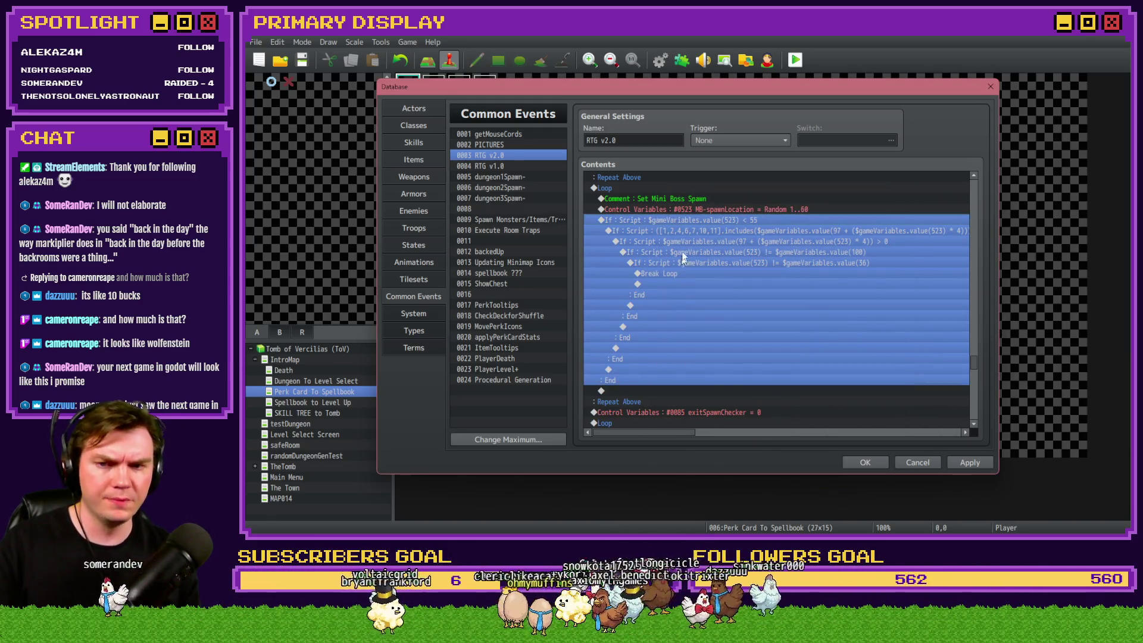
left_click(718, 219)
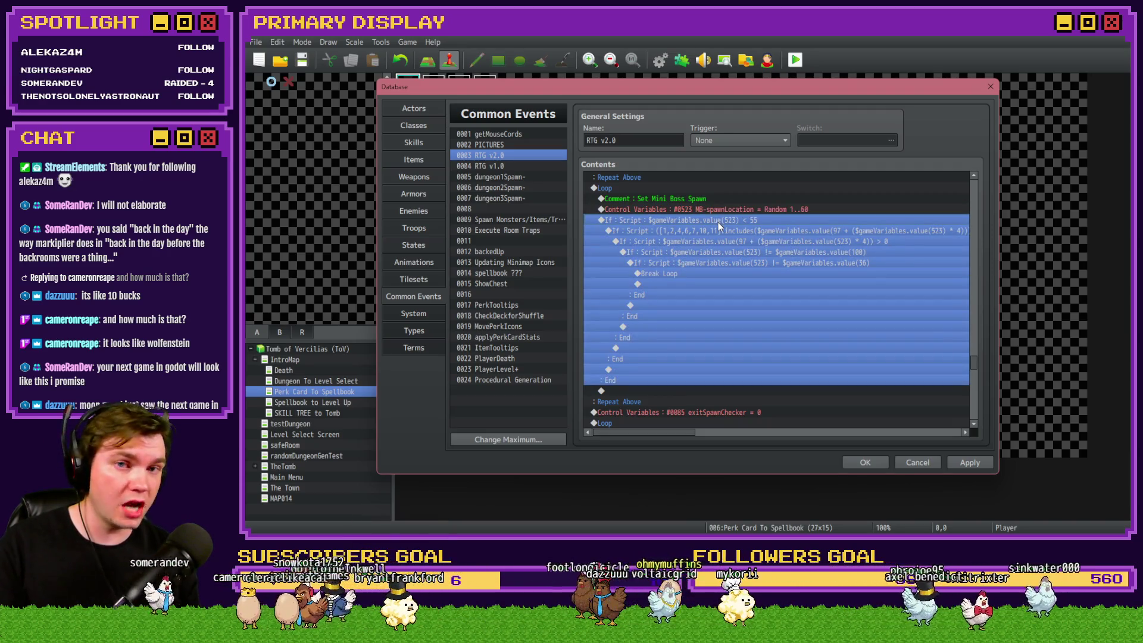
left_click(717, 231)
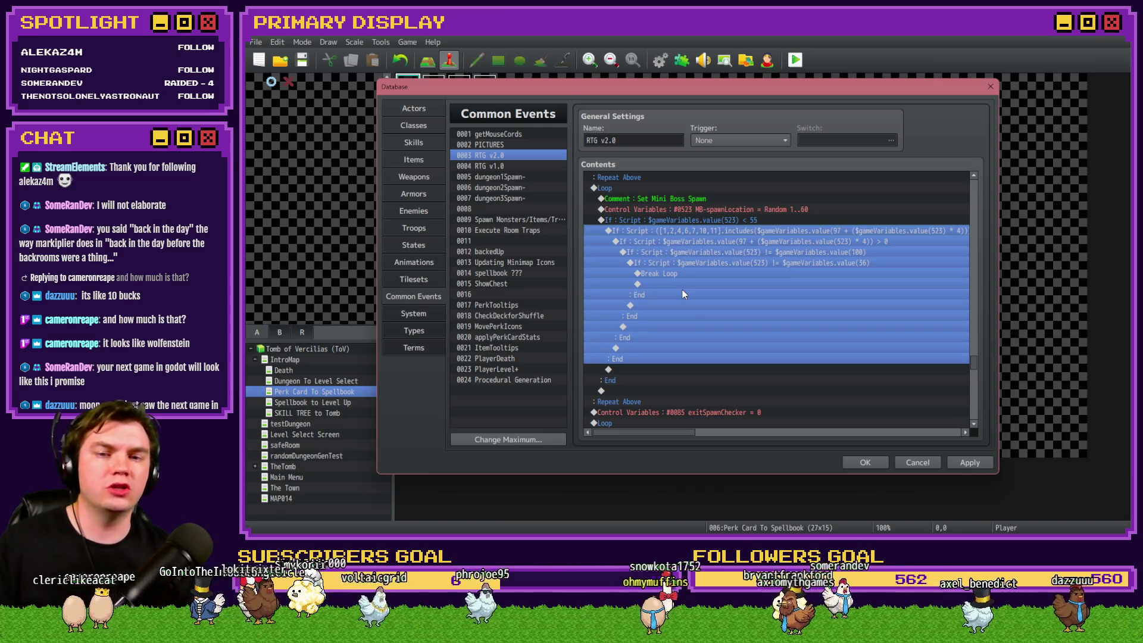
Step: Append ');' to the room-list includes condition, then select the value(523) * 4 offset expression
double_click(680, 233)
left_click_drag(728, 352, 781, 351)
left_click(810, 351)
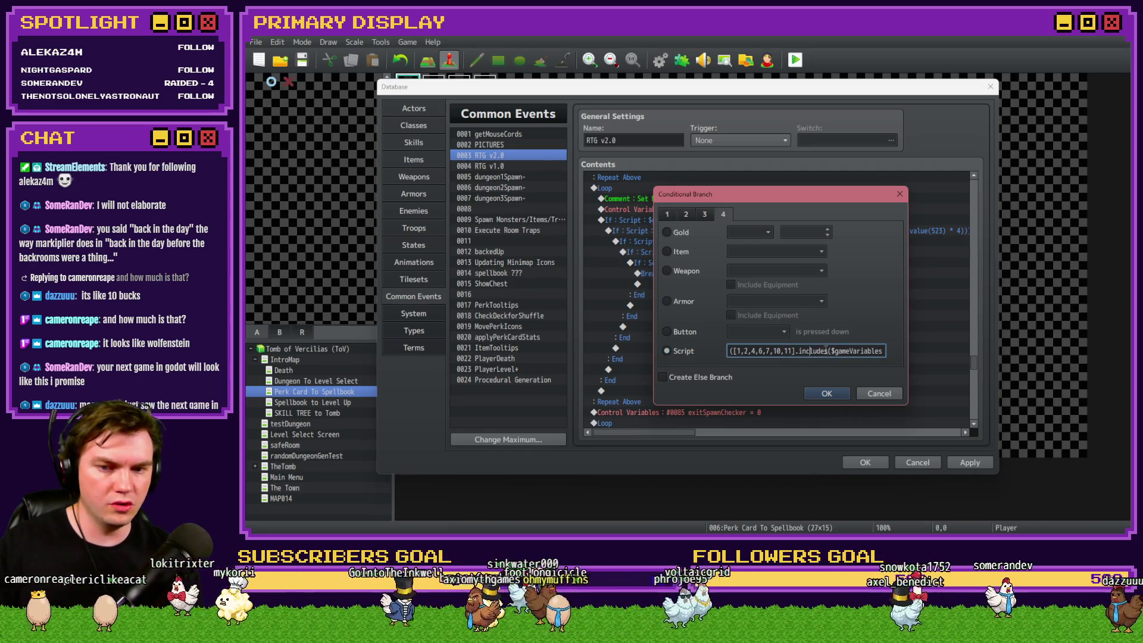
key("Right")
key("Right")
key("Right")
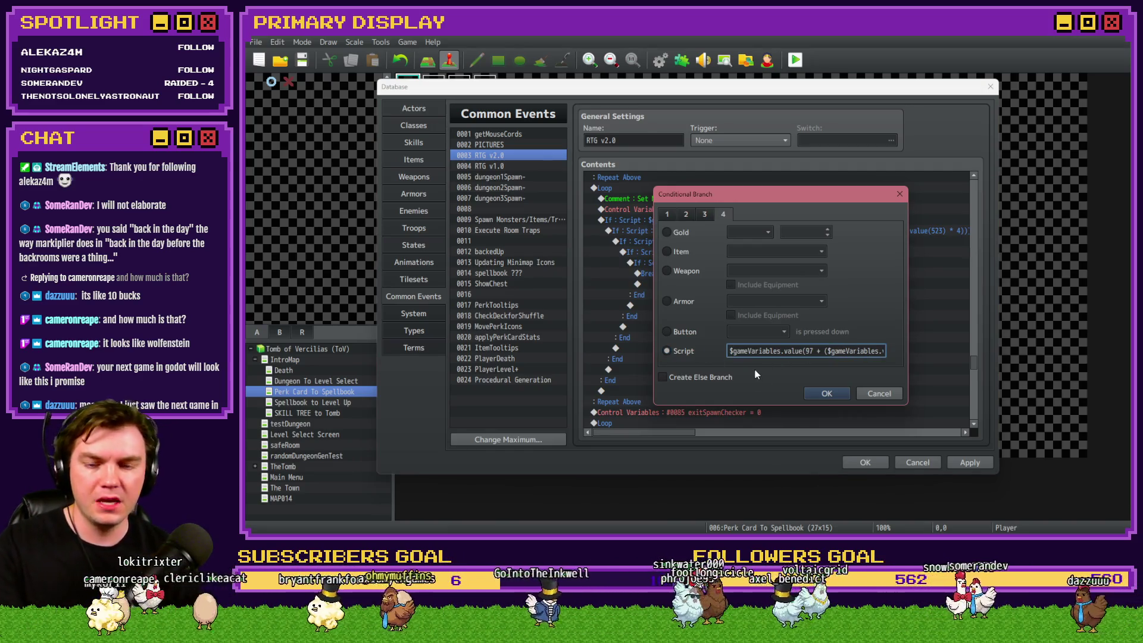
key("Right")
key("Right")
key("Right")
key("Right")
key("Right")
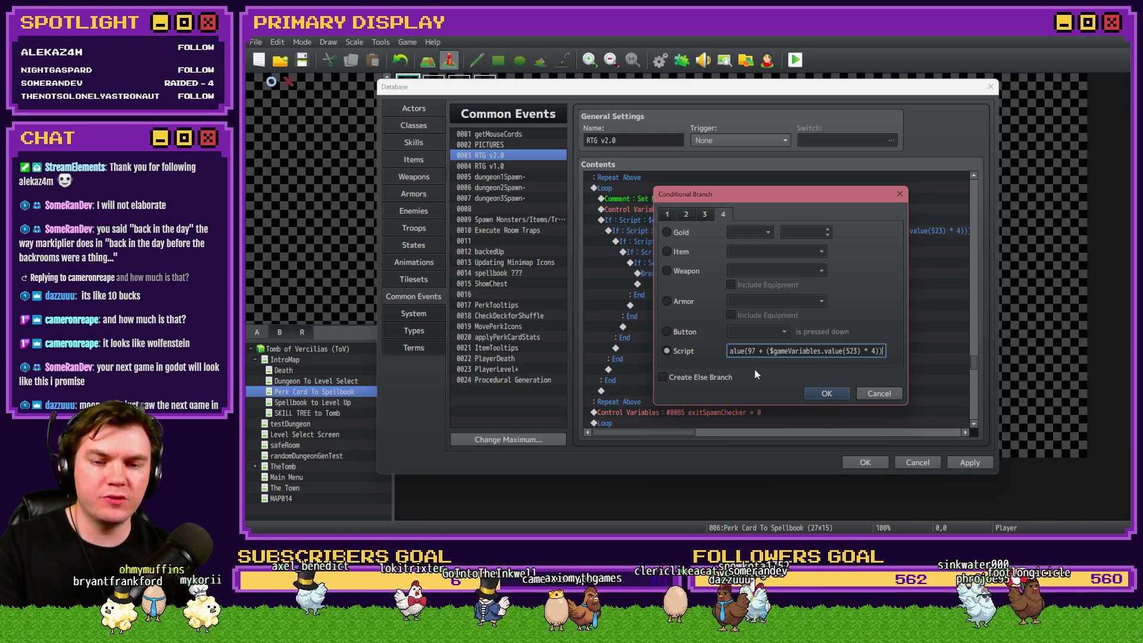
type(");")
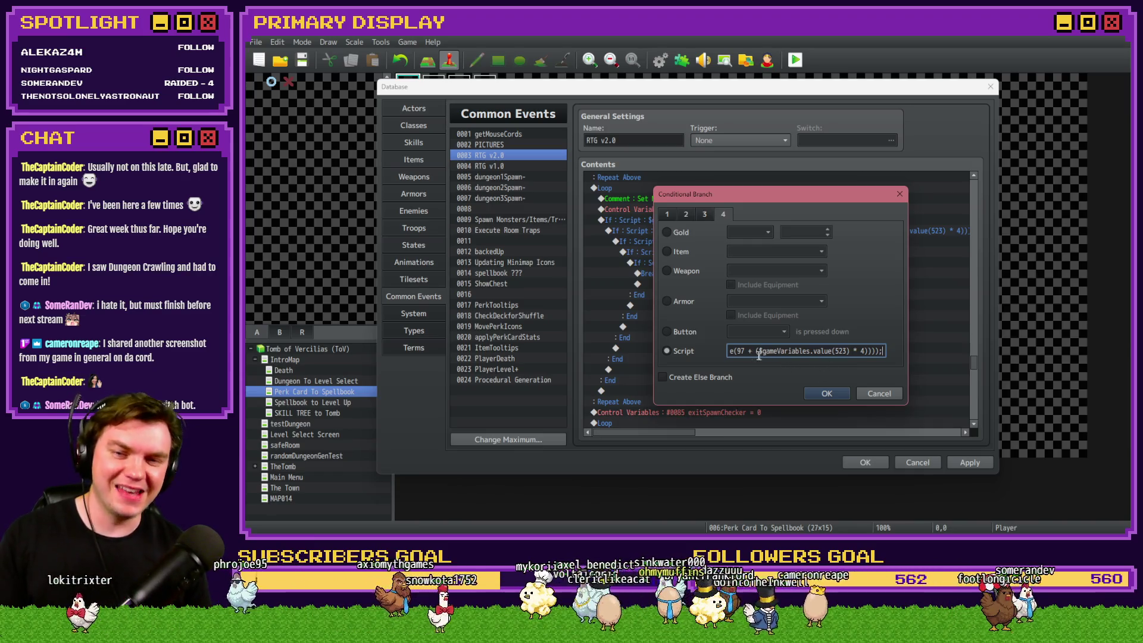
double_click(840, 351)
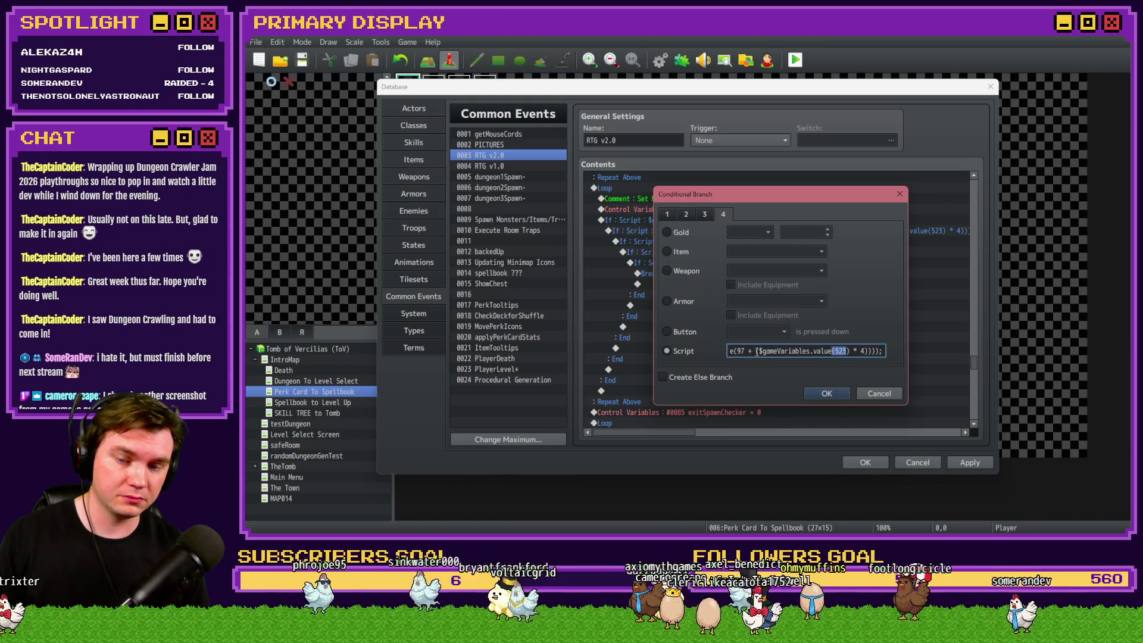
left_click_drag(757, 351, 864, 351)
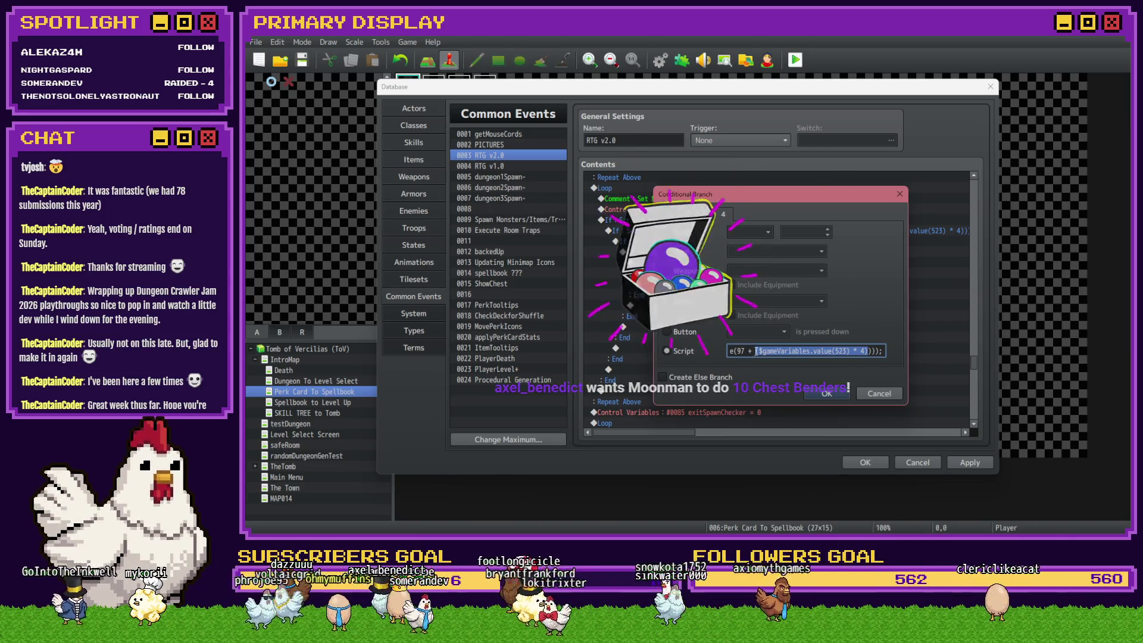
Step: Wrap '$gameVariables.value(523) * 4' in extra parentheses and multiply it by 6
key("Left")
type("(")
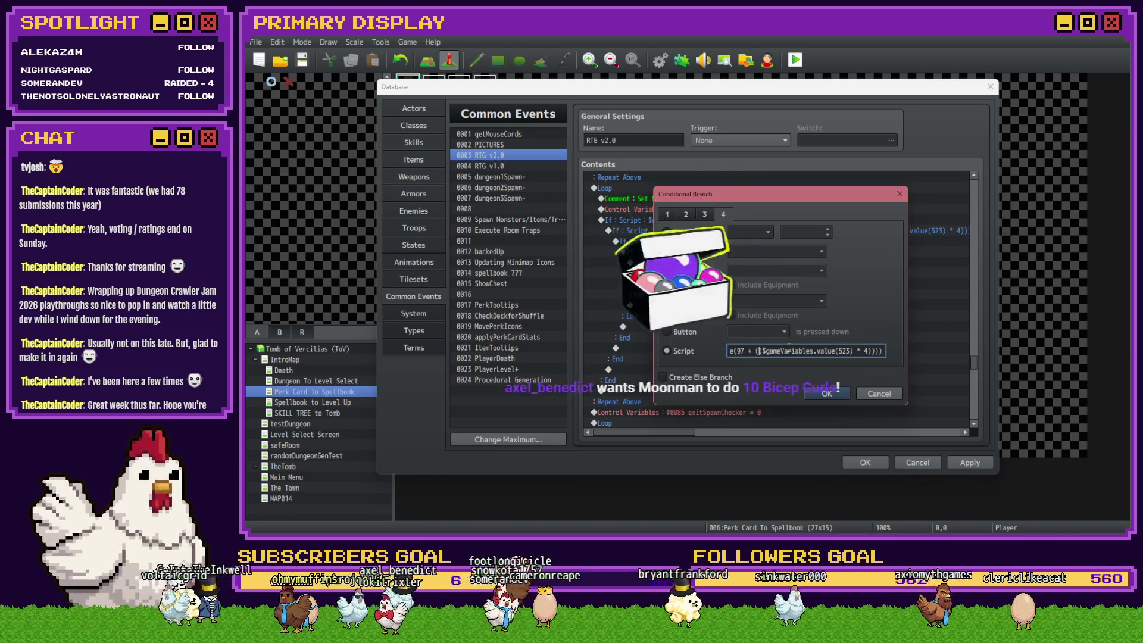
left_click_drag(763, 354, 870, 353)
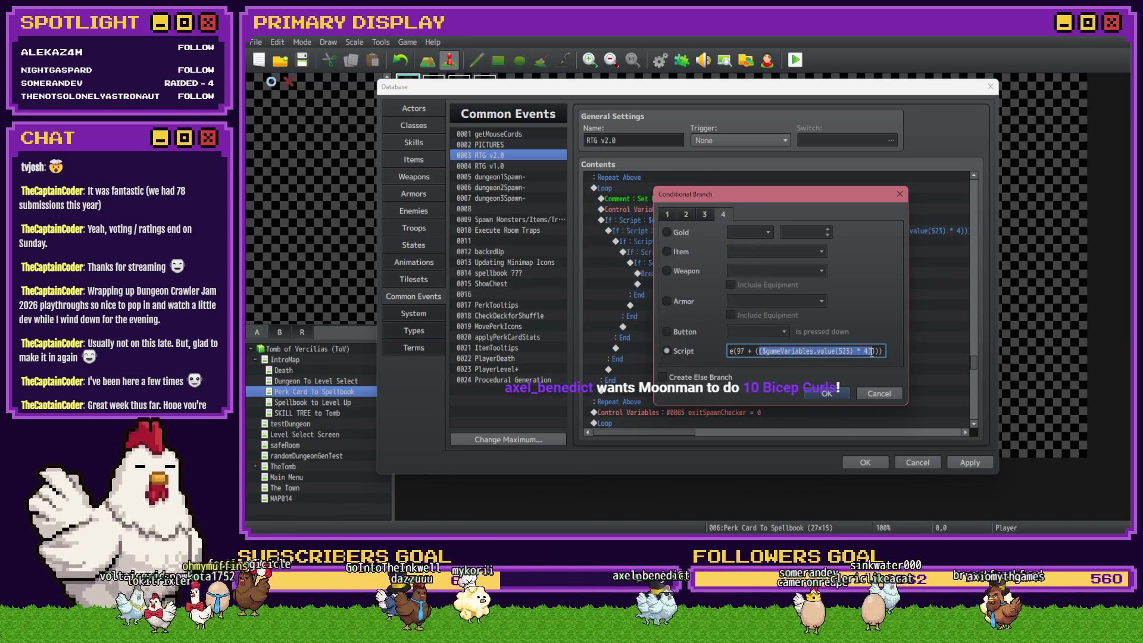
left_click(870, 352)
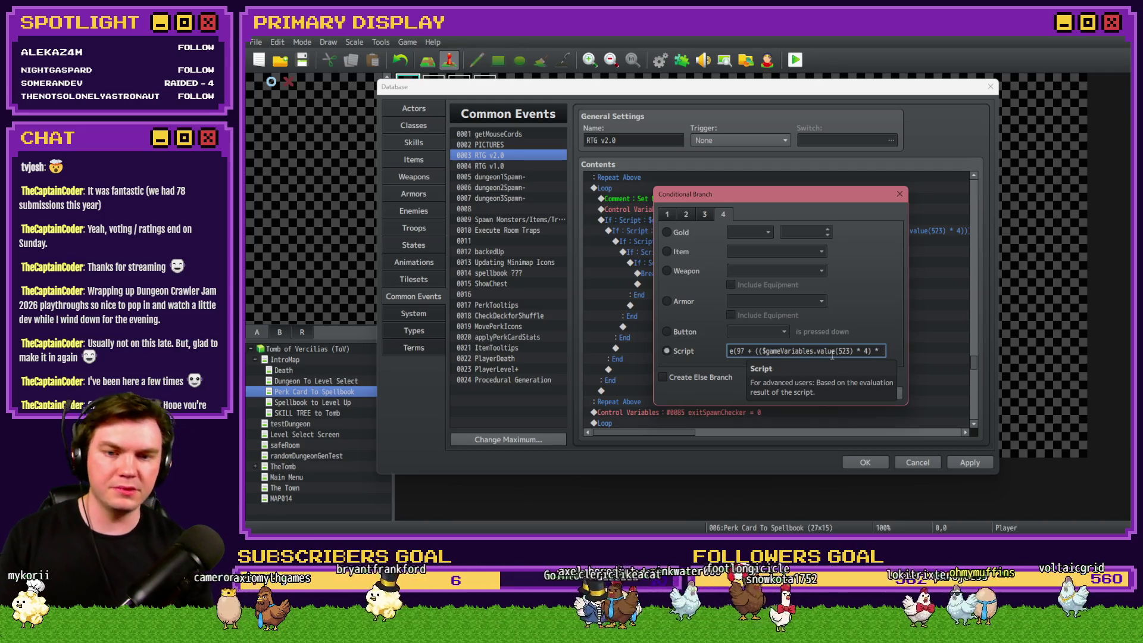
type("6")
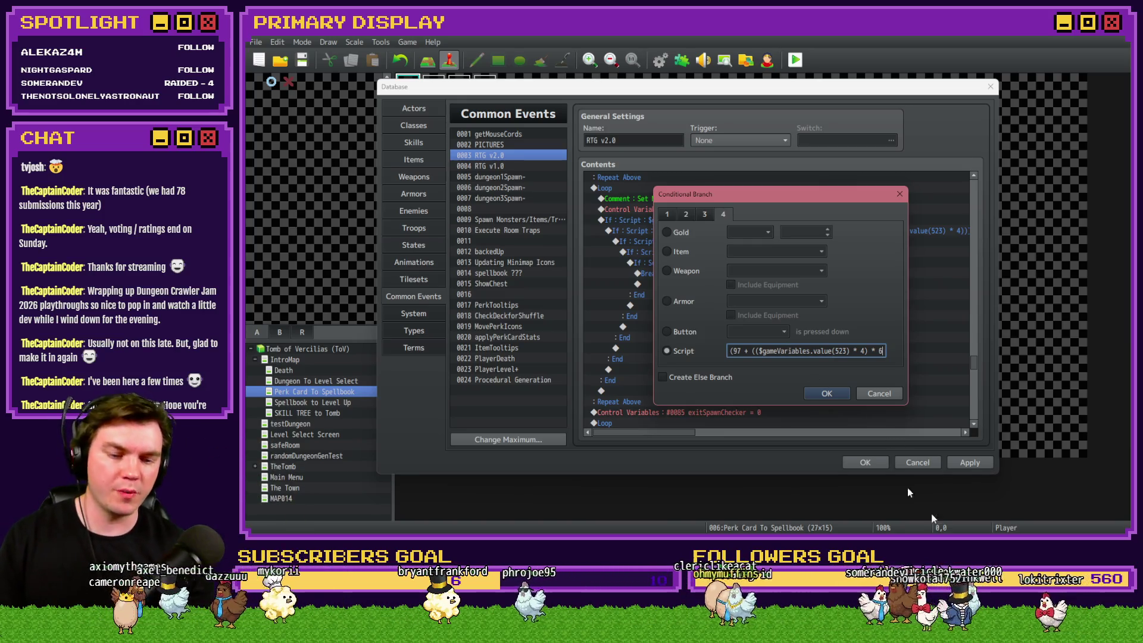
key("alt+Tab")
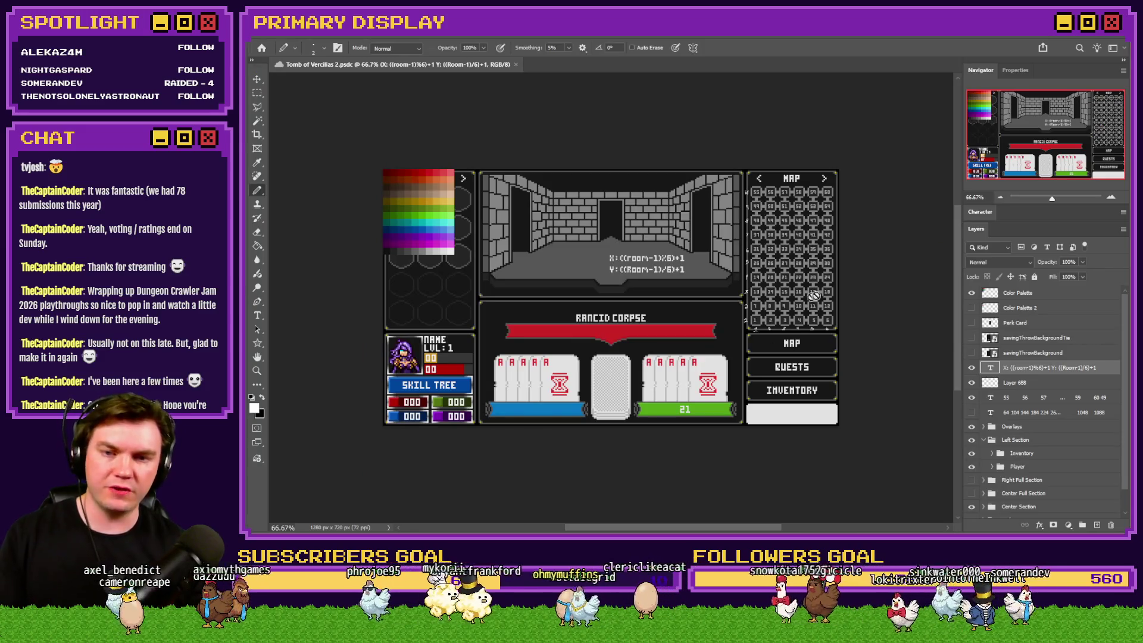
Step: Zoom into the map grid and box rooms 5 and 9 with the Rectangular Marquee
scroll(841, 288, "up", 4)
scroll(857, 305, "up", 2)
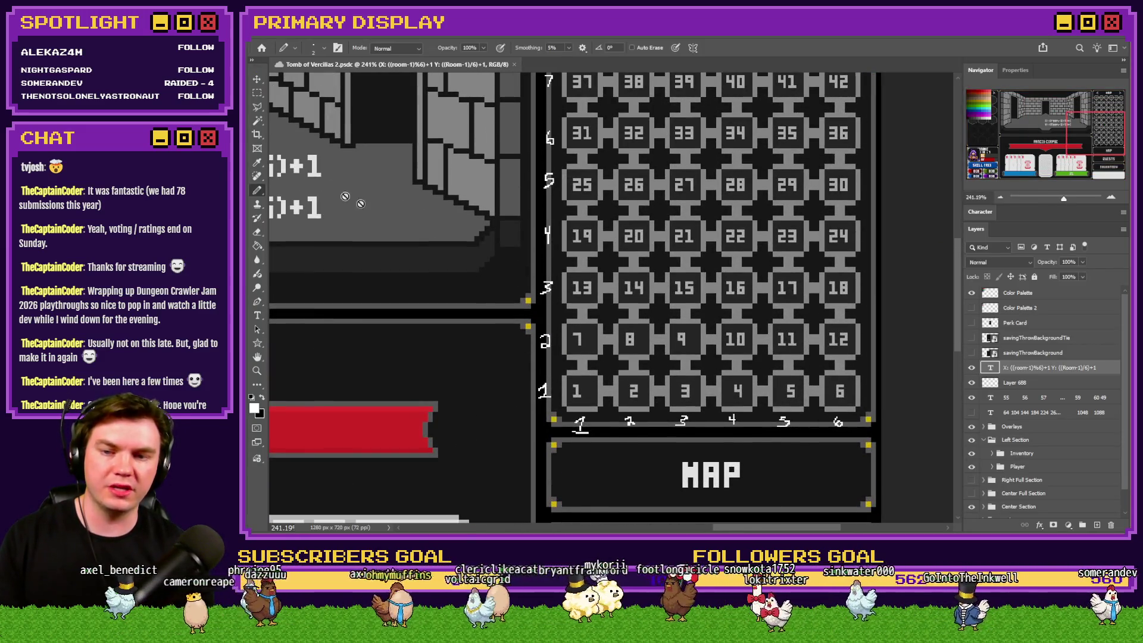
left_click(257, 94)
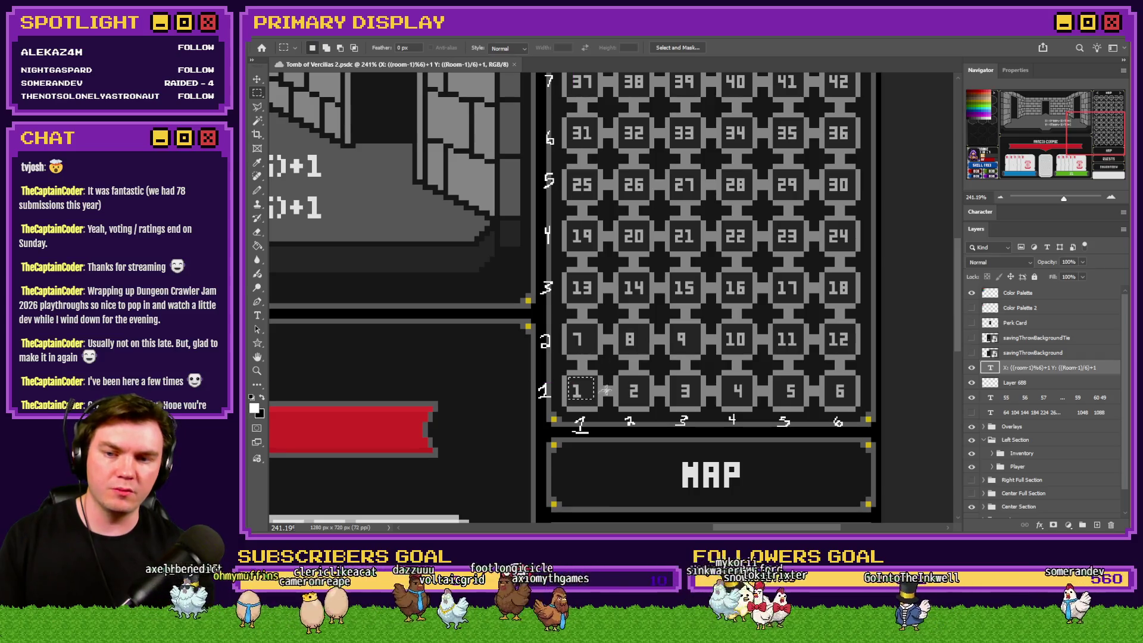
left_click_drag(787, 382, 811, 402)
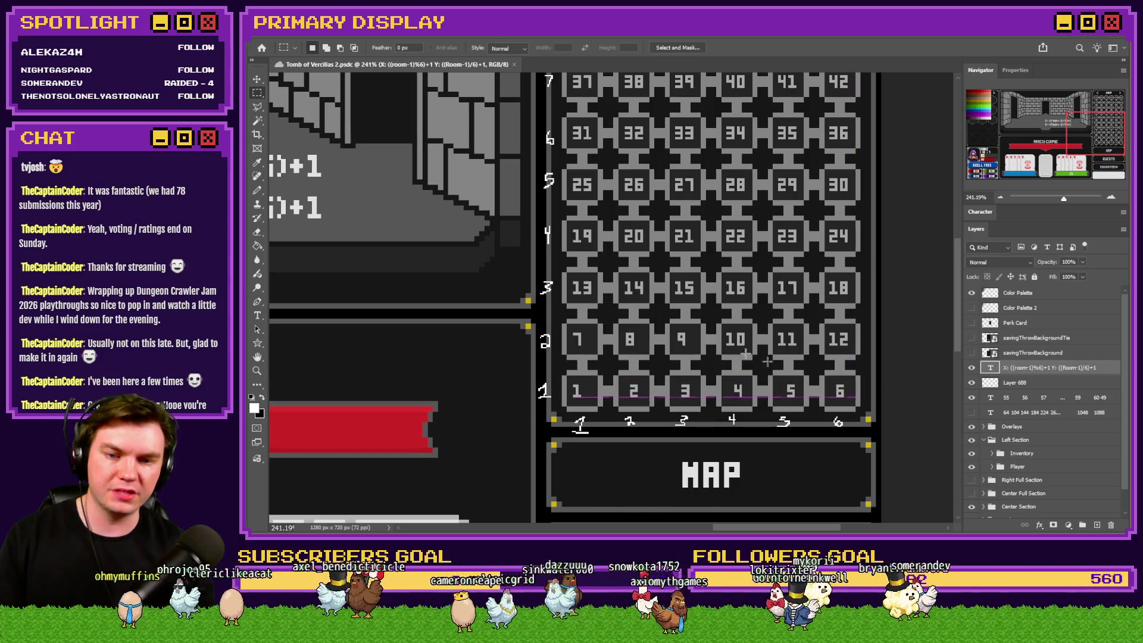
left_click_drag(663, 332, 692, 356)
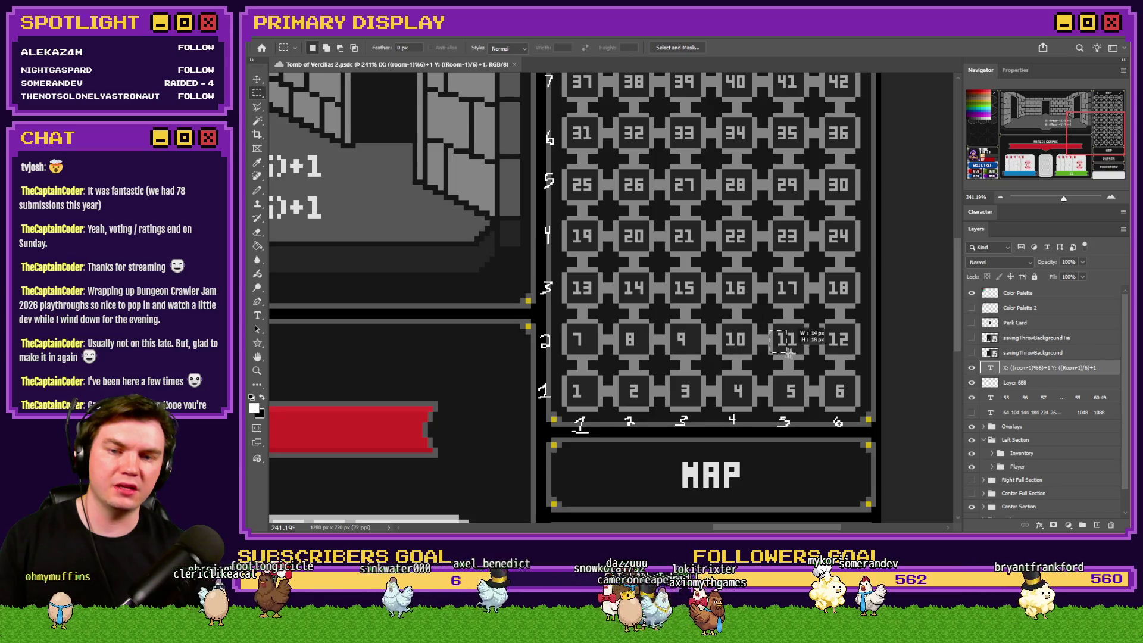
left_click(744, 372)
Step: Box rooms 16, 17, 22 and 42 on the map grid
scroll(744, 371, "up", 1)
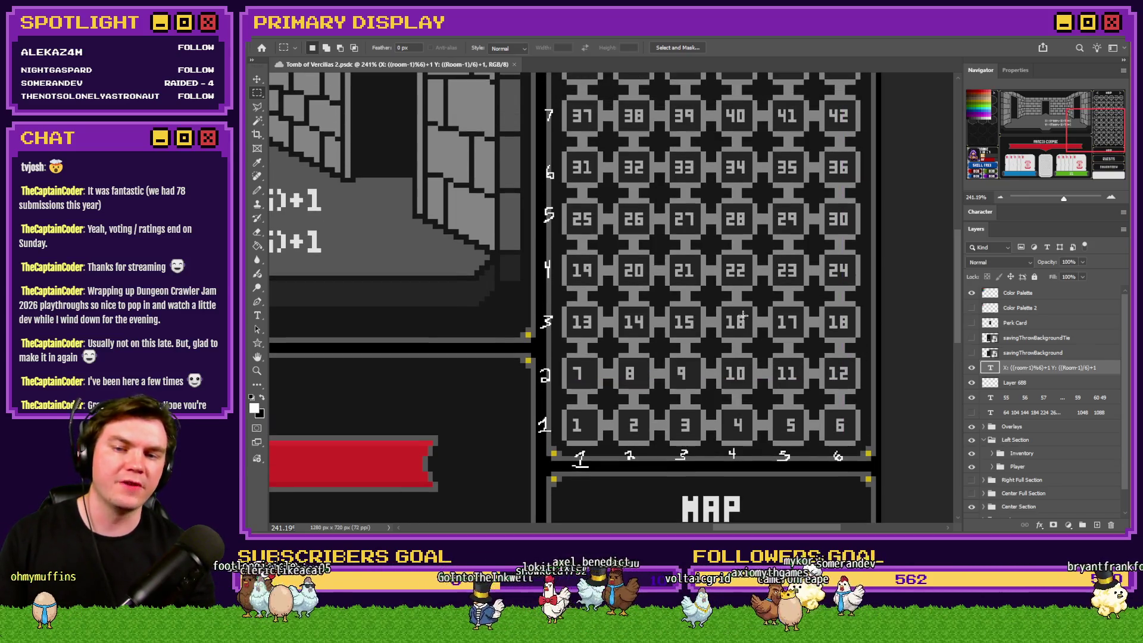
left_click_drag(753, 307, 722, 337)
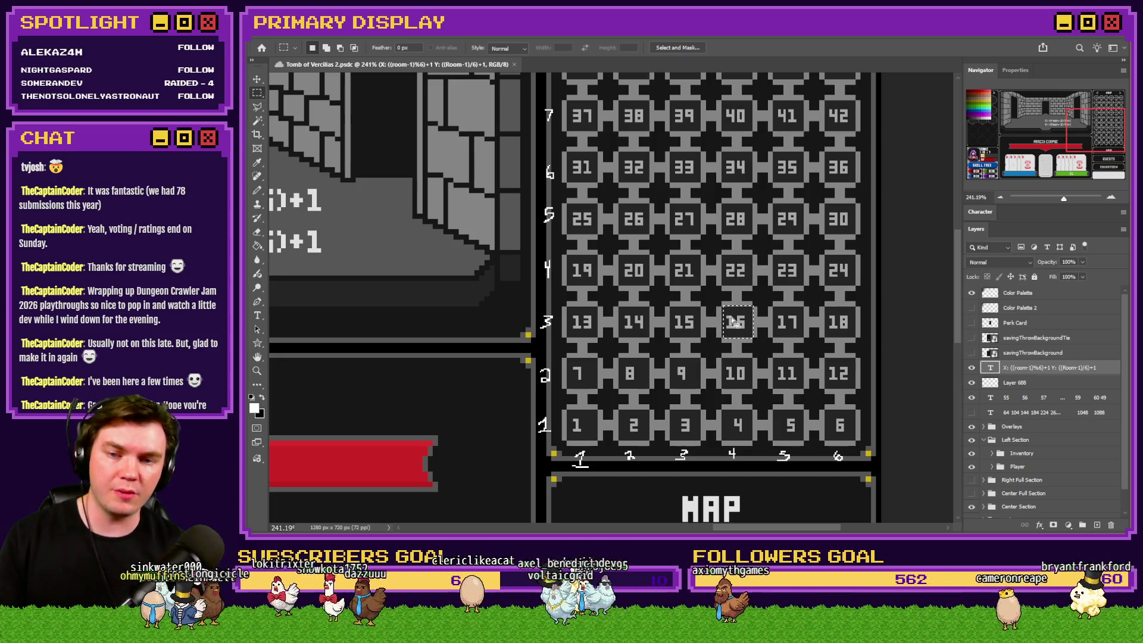
left_click_drag(776, 307, 806, 336)
mouse_move(690, 283)
left_mouse_down()
mouse_move(732, 264)
mouse_move(754, 279)
left_mouse_up()
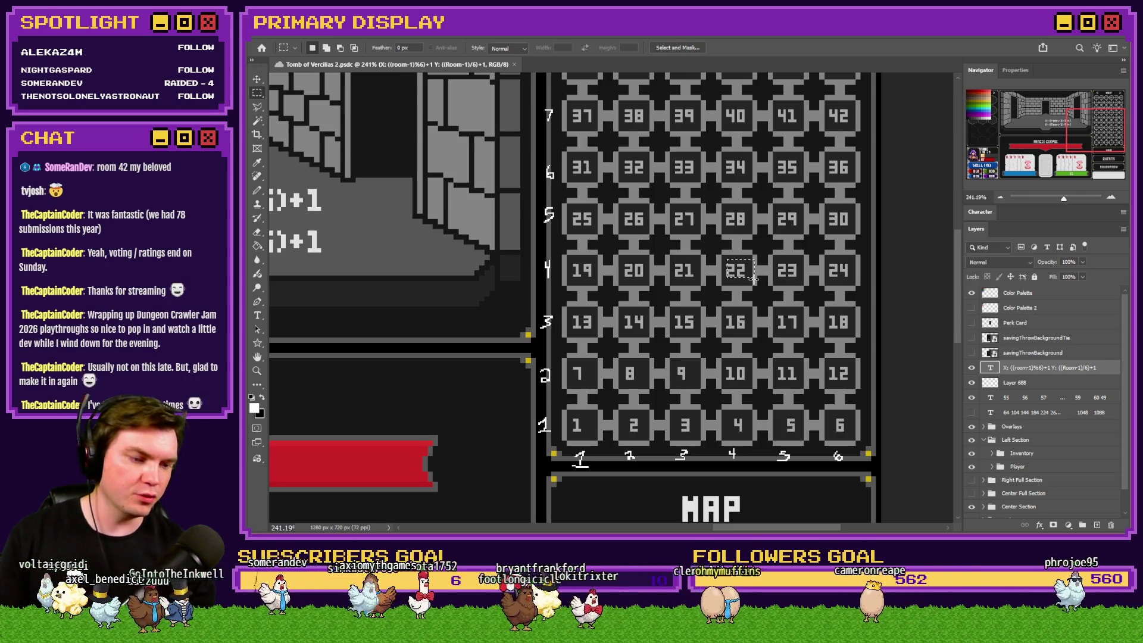
scroll(753, 279, "up", 1)
left_click_drag(824, 126, 855, 157)
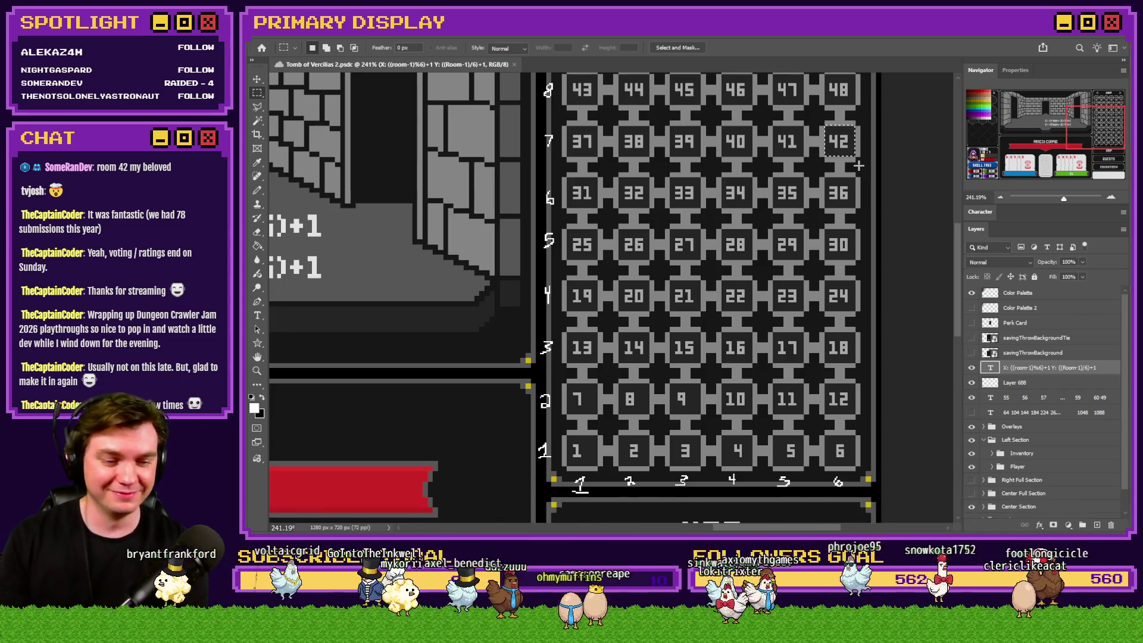
key("alt+Tab")
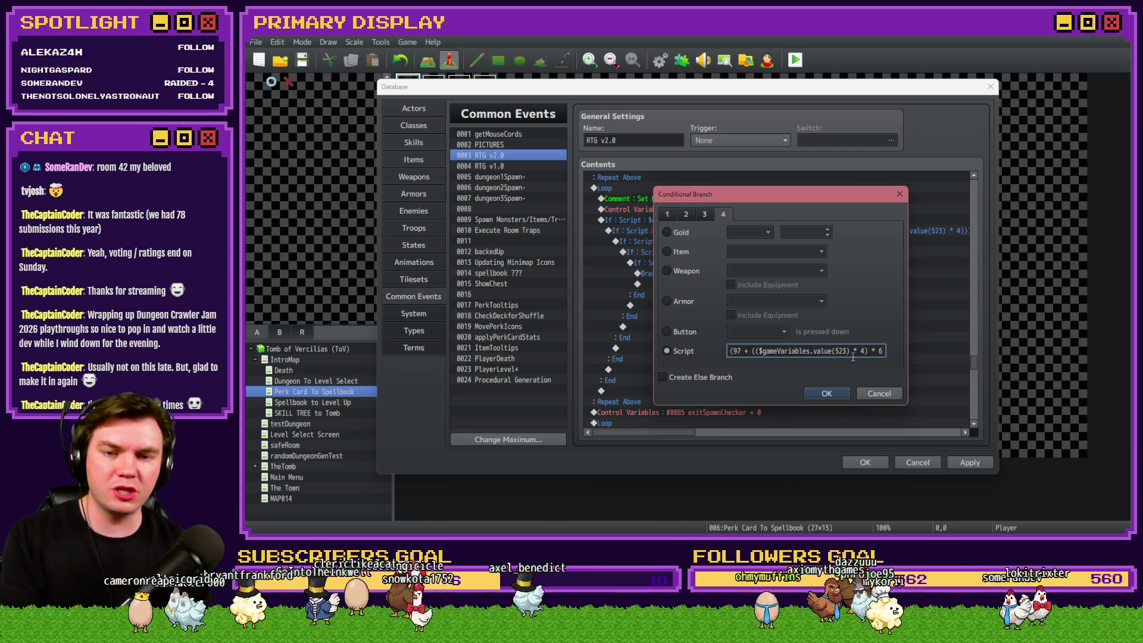
Step: Confirm the condition ending value(97 + (($gameVariables.value(523) * 4) * 6))) and select the nested offset-check If
key("End")
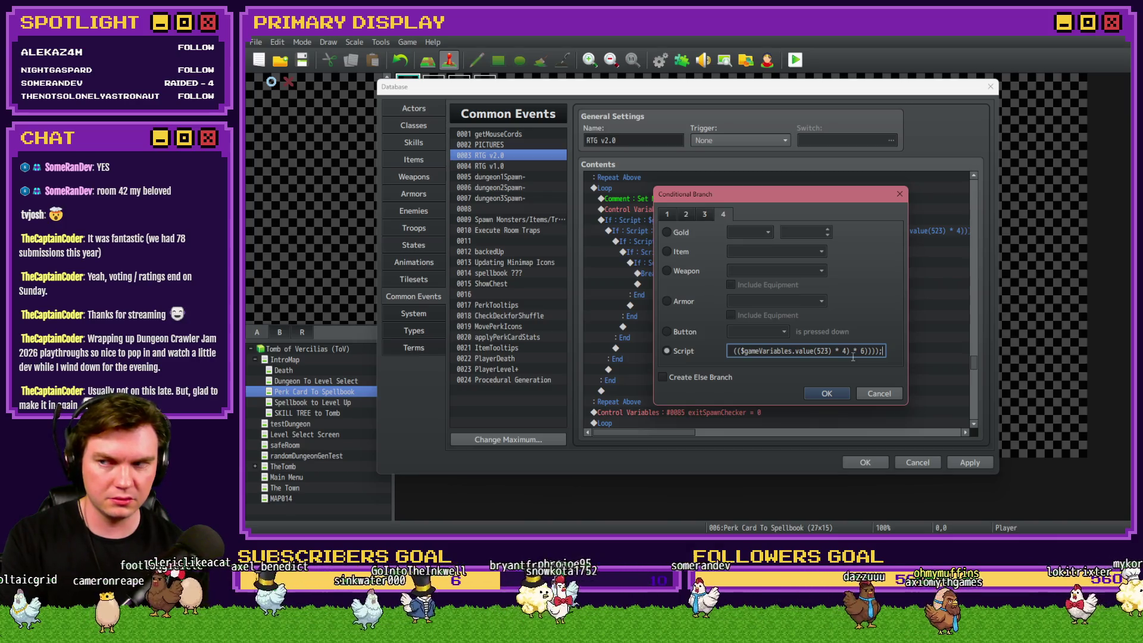
left_click(827, 394)
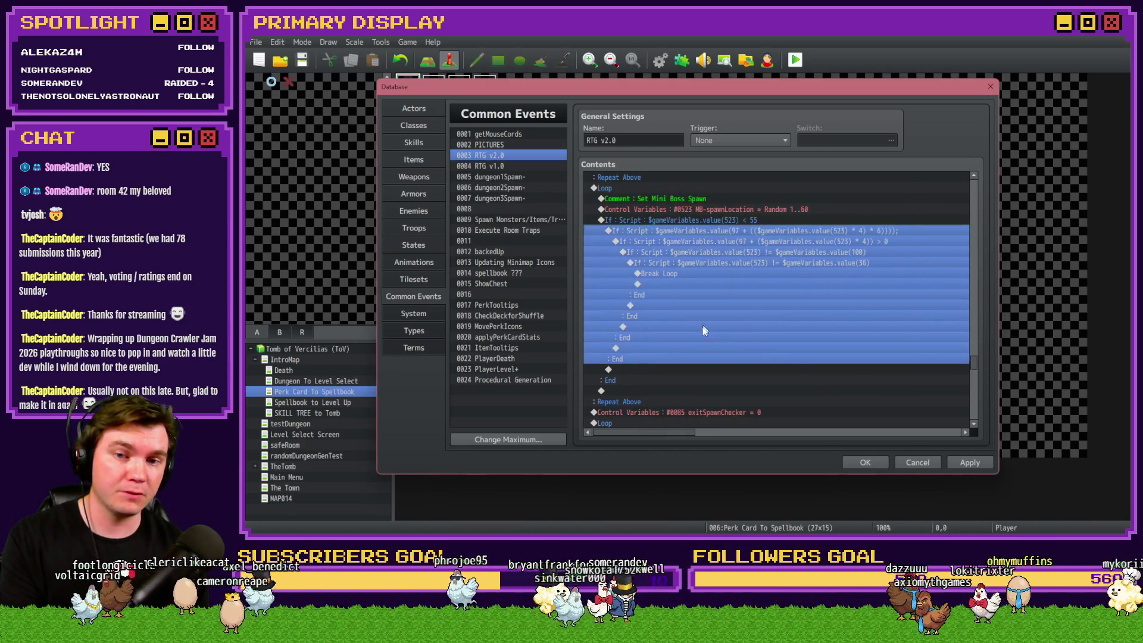
left_click(746, 240)
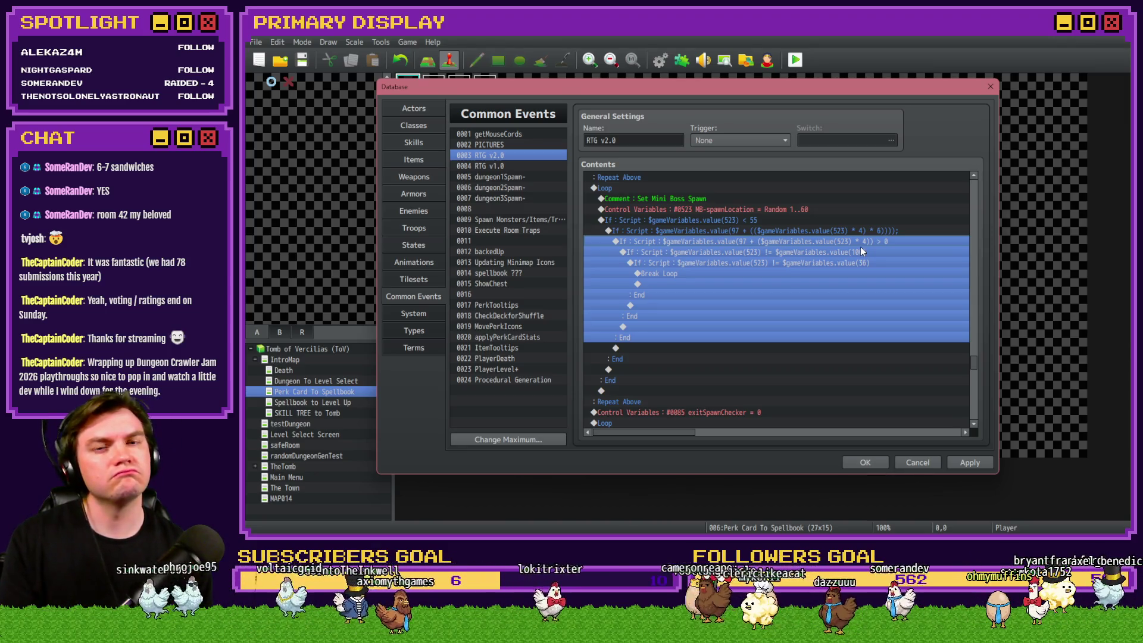
Step: Undo the accidental deletion of the nested If and Break Loop block
key("Delete")
left_click(787, 231)
key("ctrl+z")
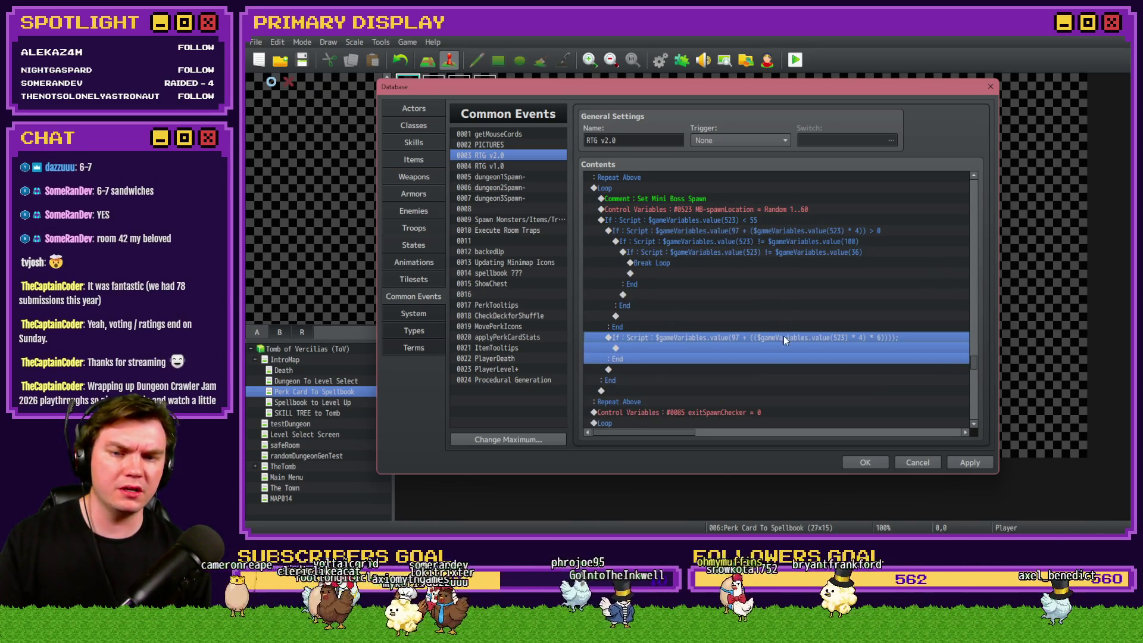
key("ctrl+z")
key("ctrl+z")
key("ctrl+z")
key("ctrl+z")
key("ctrl+z")
Step: Delete the redundant value(36) condition so Break Loop sits directly under the value(100) check
left_click(759, 234)
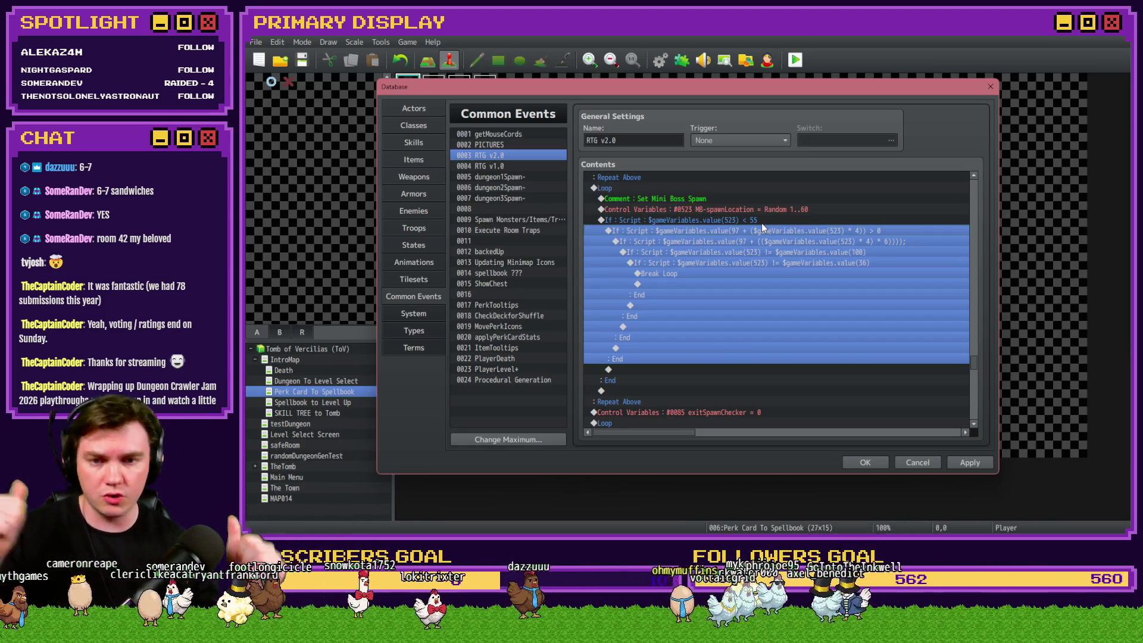
left_click(780, 244)
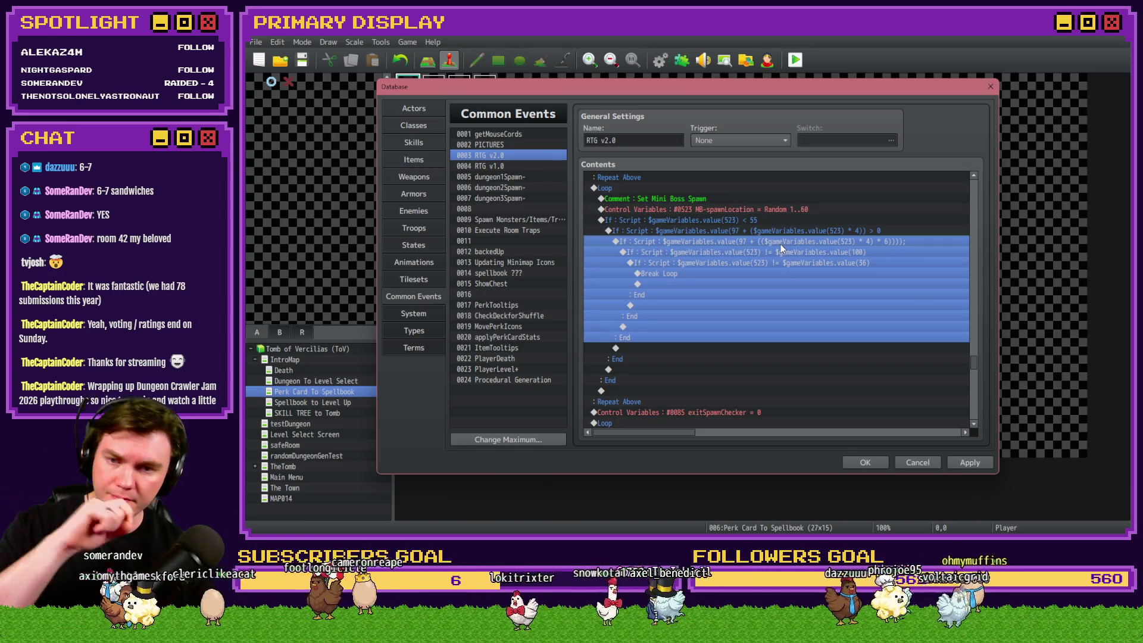
left_click(776, 253)
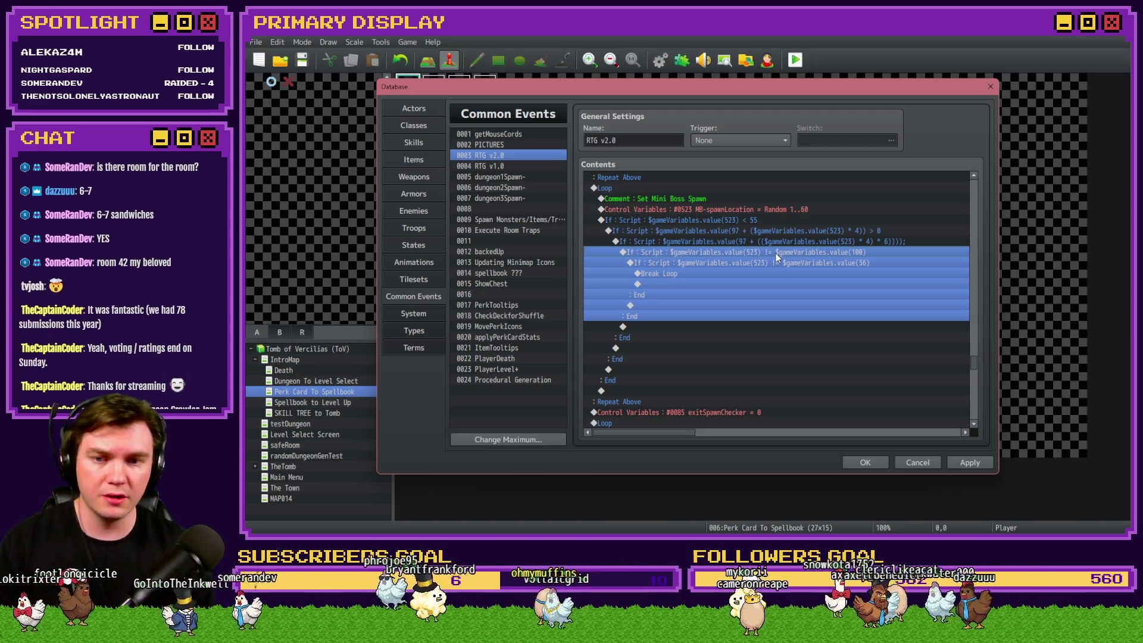
left_click(770, 262)
left_click(777, 252)
left_click(776, 262)
left_click(746, 270)
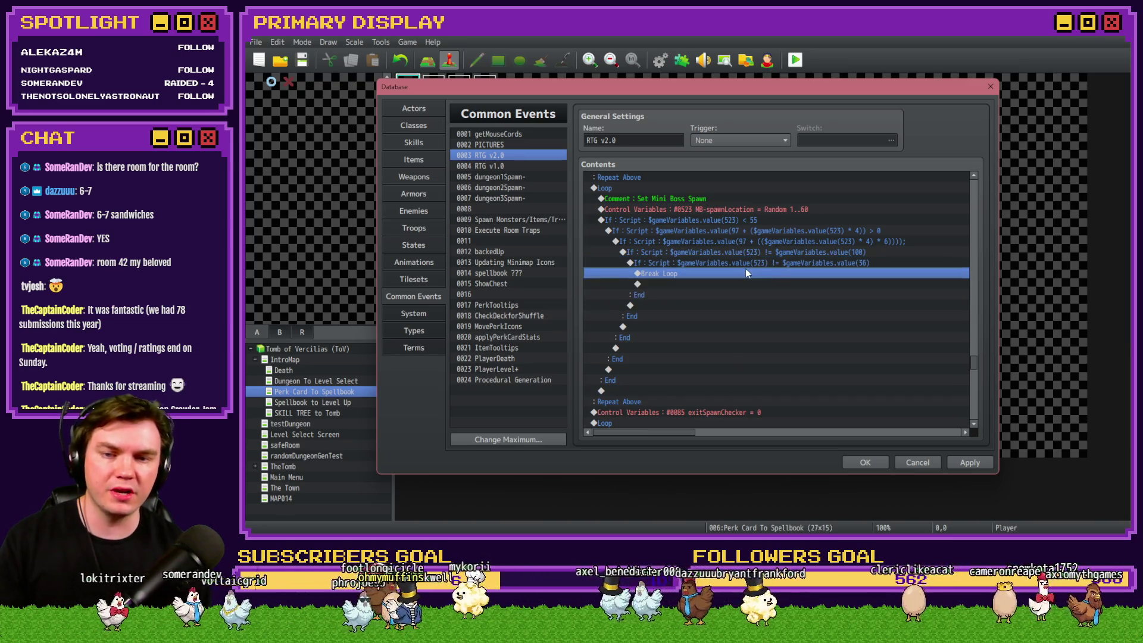
left_click(751, 264)
key("Delete")
key("ctrl+v")
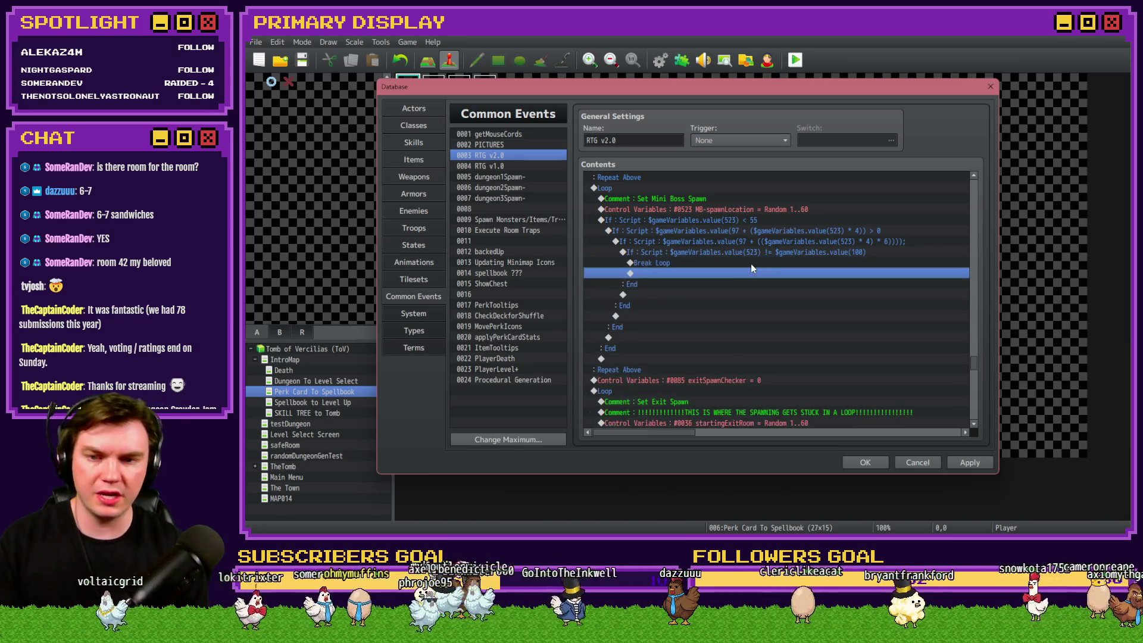
Step: Apply the common event edits and select the exitSpawnChecker reset line below the loop
left_click(964, 465)
scroll(676, 413, "down", 2)
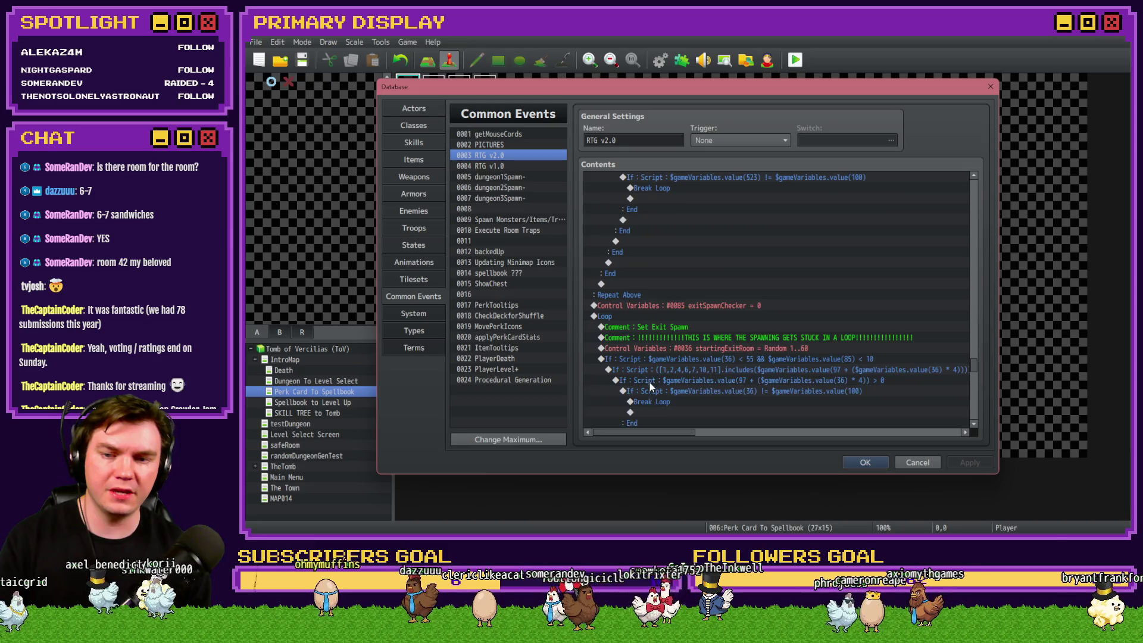
left_click(647, 305)
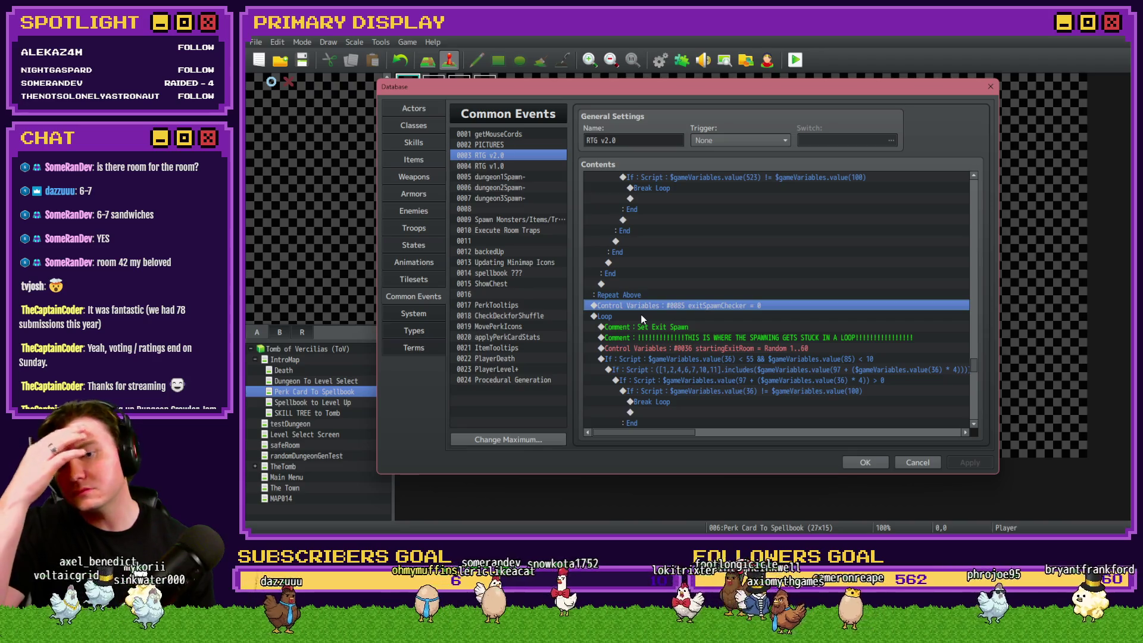
scroll(642, 319, "up", 5)
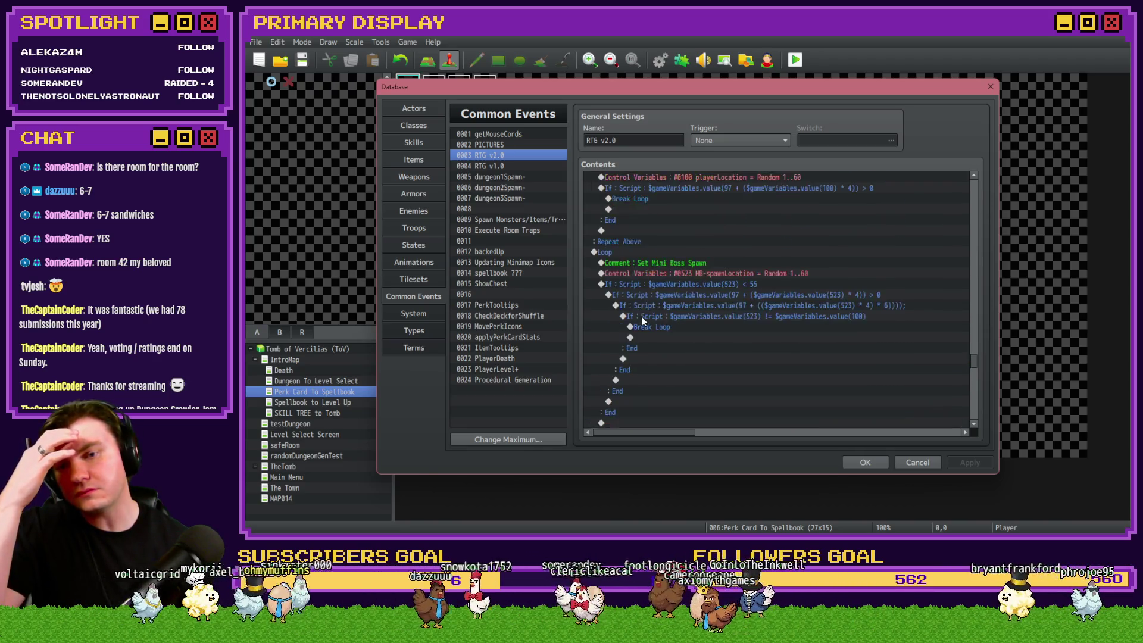
scroll(643, 320, "down", 5)
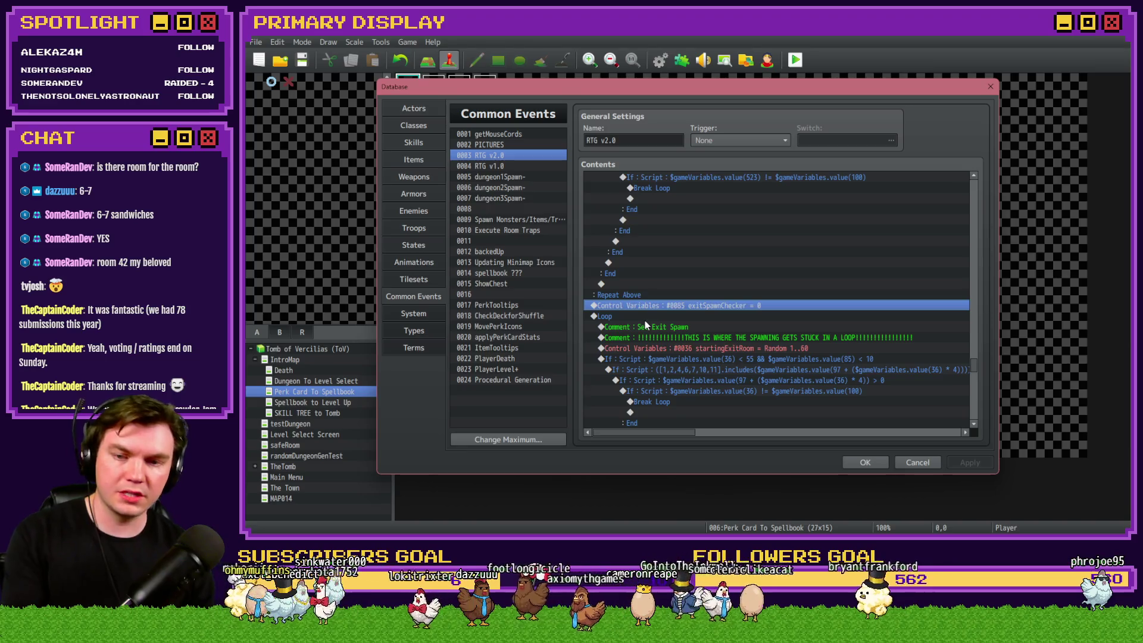
Step: Replace the exitSpawnChecker reset line with a Jump to Label 'skip'
key("Delete")
double_click(645, 302)
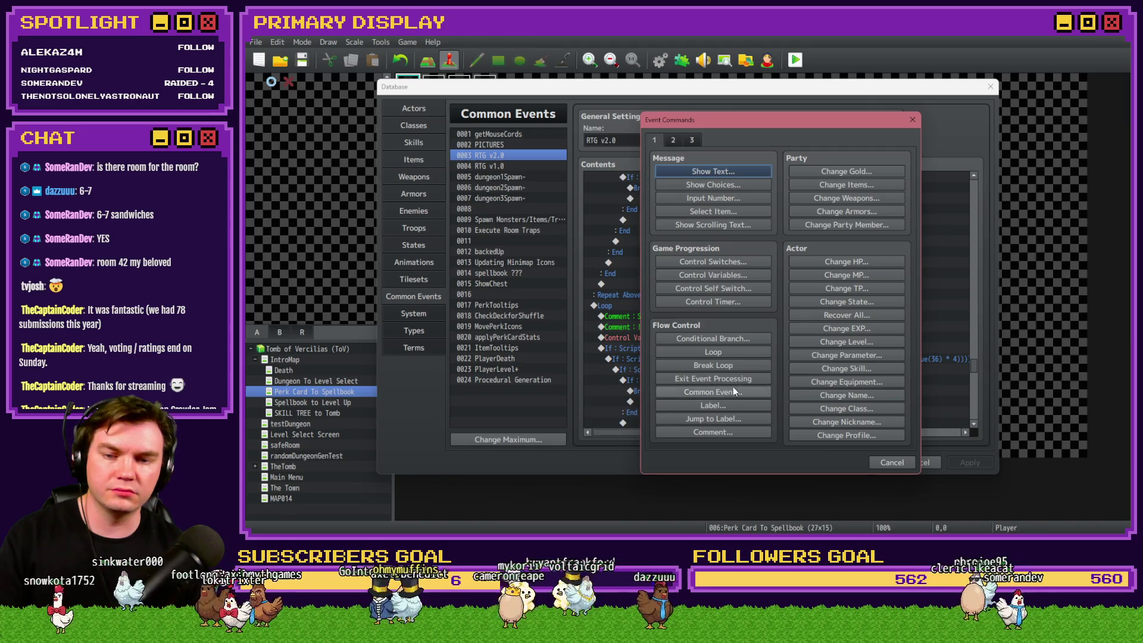
left_click(735, 417)
type("skip")
key("Return")
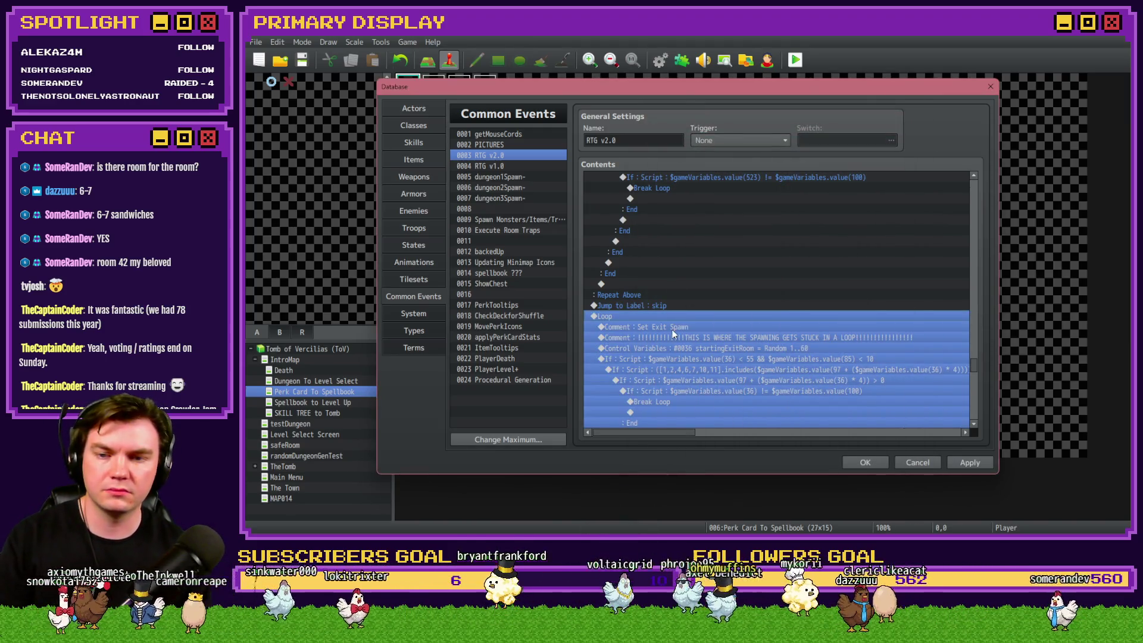
Step: Insert a Label named 'skip' after the exit-spawn loop
scroll(673, 331, "down", 5)
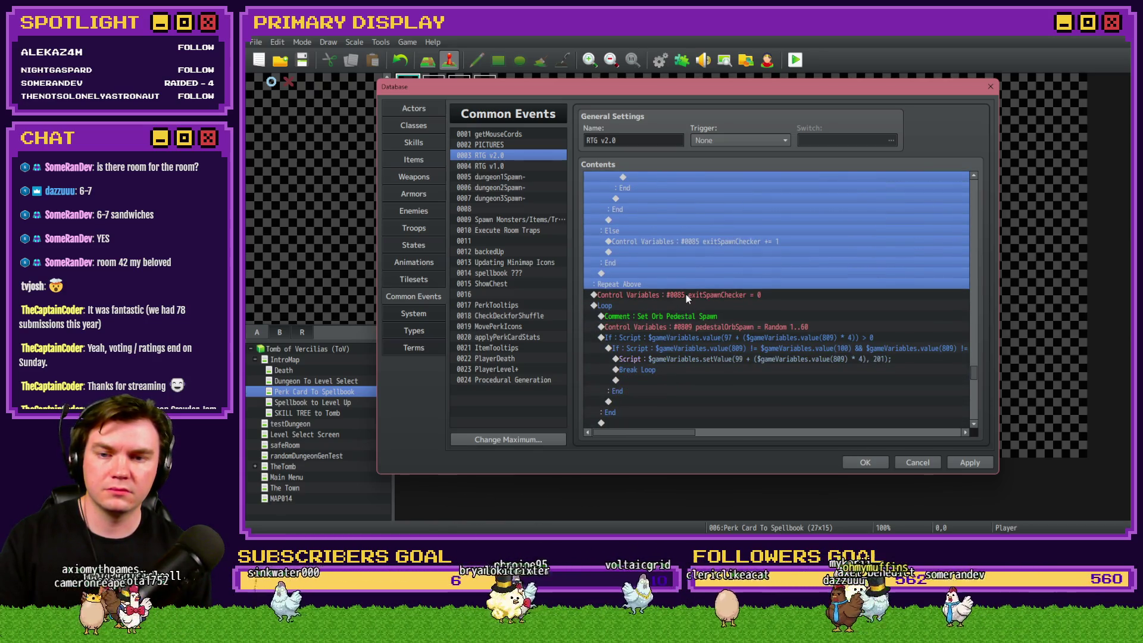
left_click(685, 294)
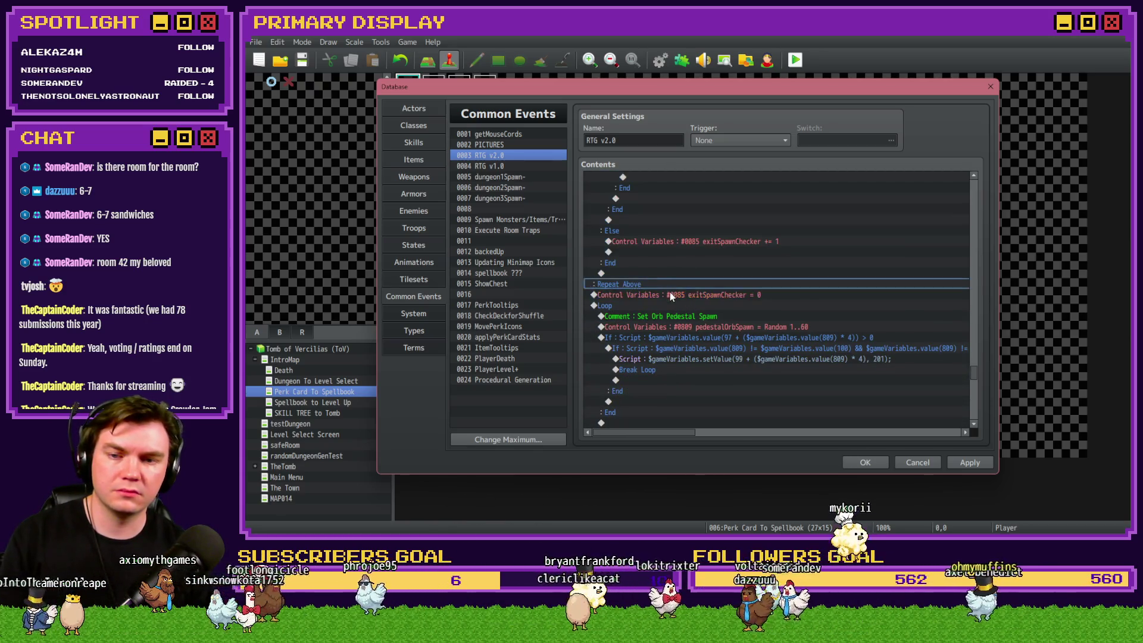
left_click(670, 294)
key("Insert")
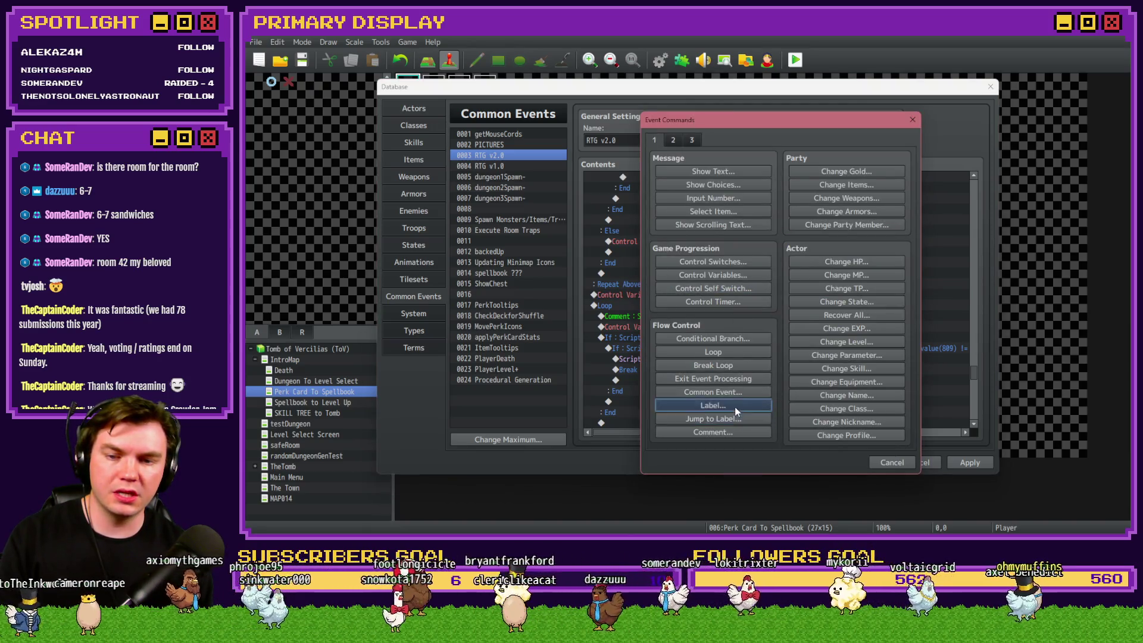
left_click(736, 408)
type("skip")
key("Return")
Step: Save the database and start a playtest
scroll(673, 310, "up", 5)
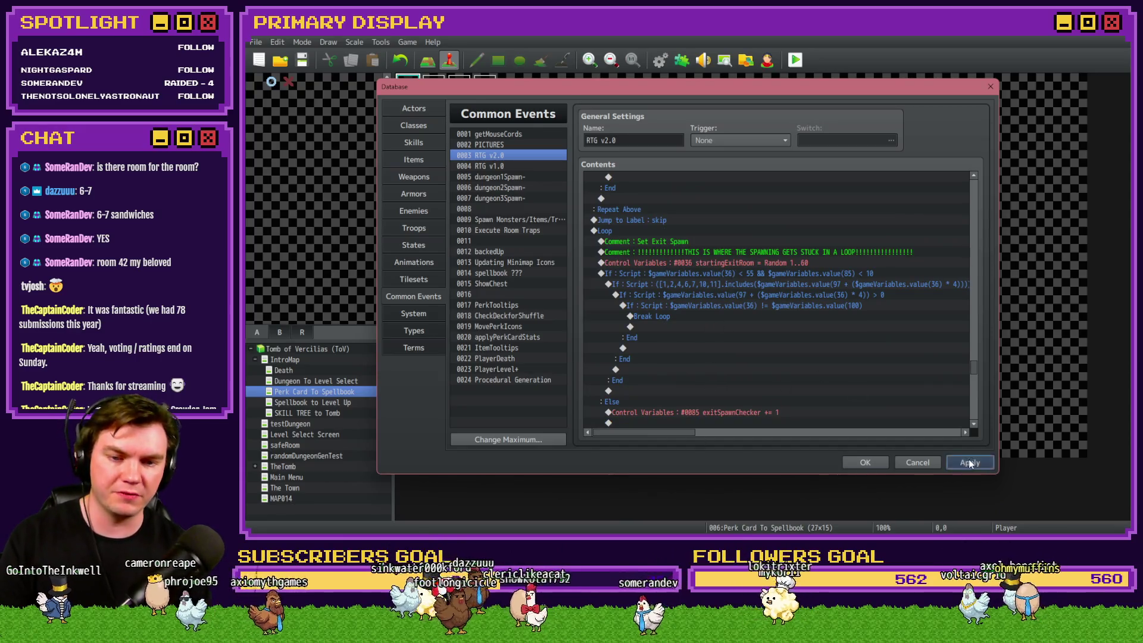
left_click(875, 466)
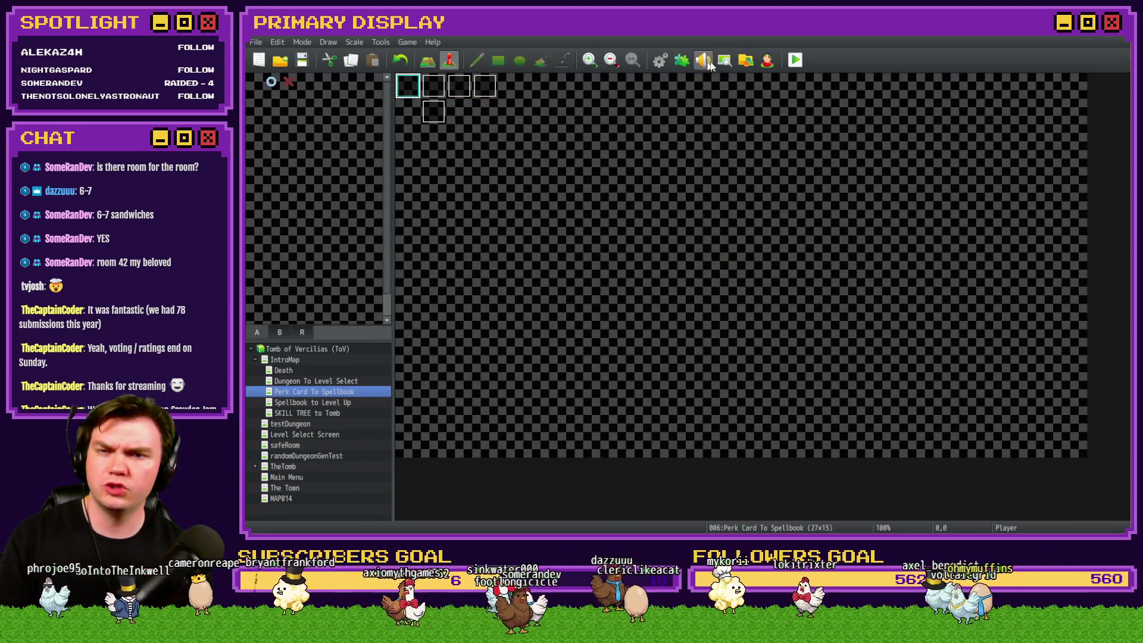
left_click(794, 63)
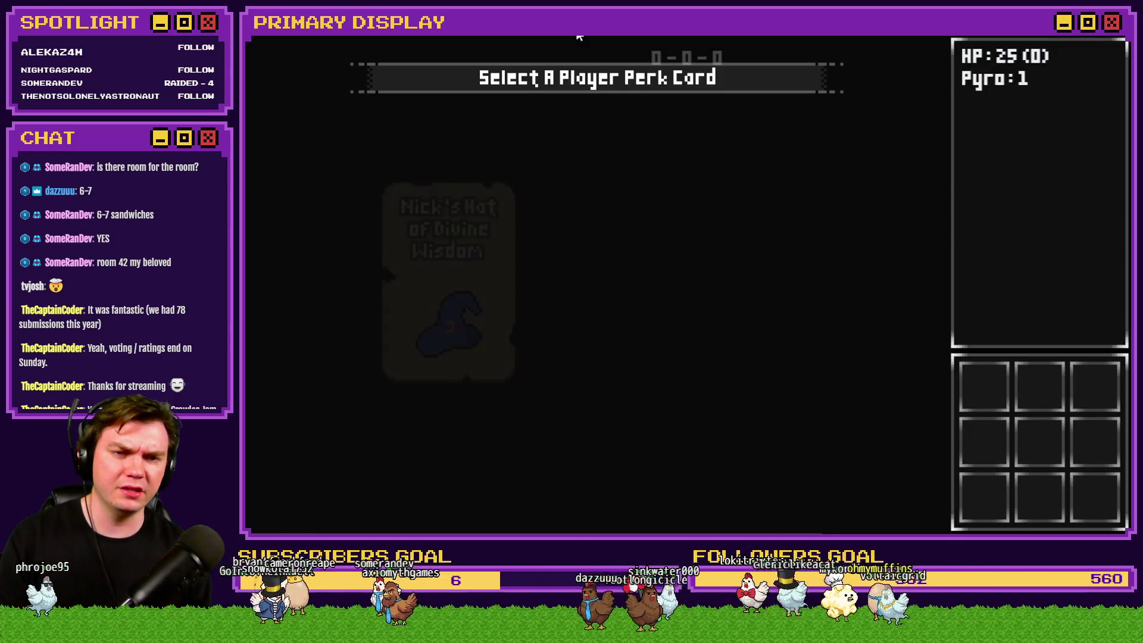
Step: Pick a perk card, quit after the SyntaxError, and scroll back to the mini-boss loop in Common Events
left_click(641, 224)
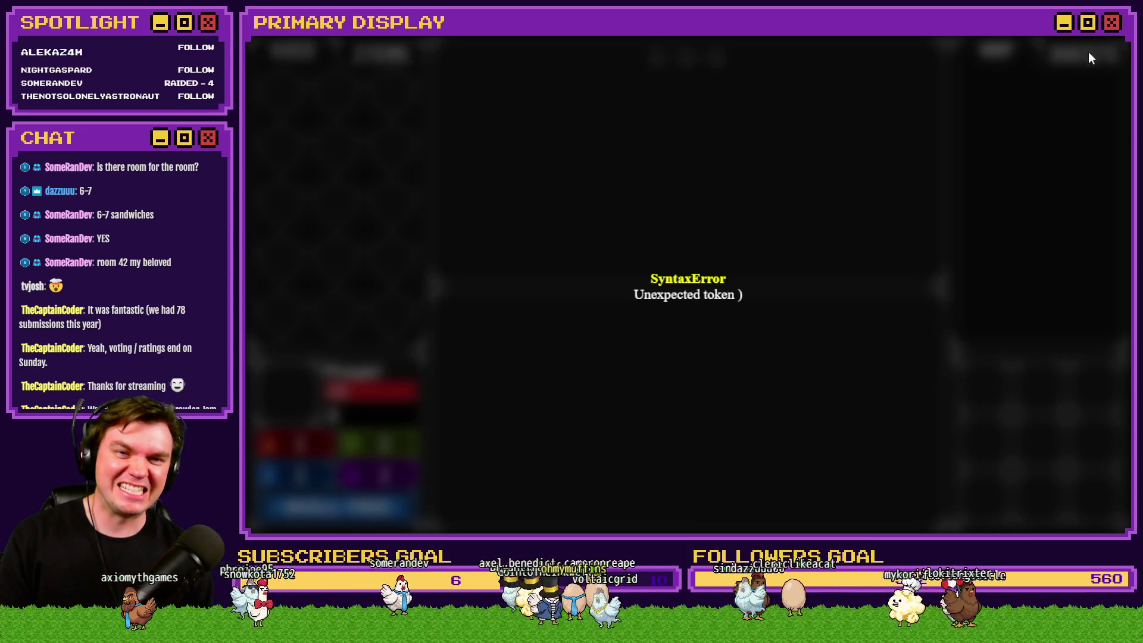
key("alt+F4")
left_click(660, 59)
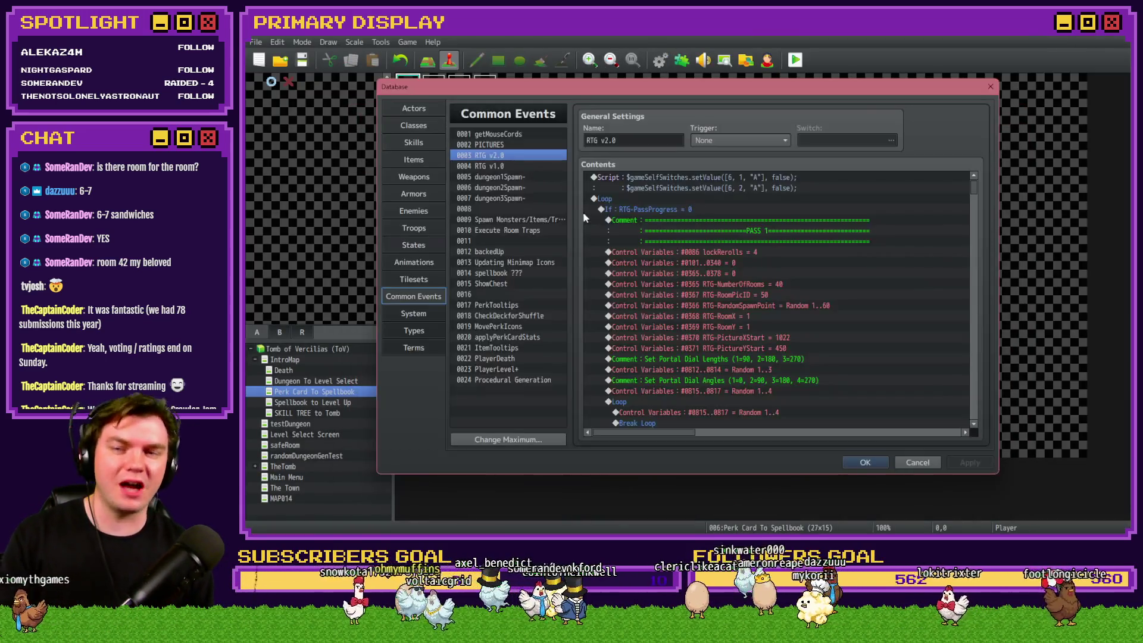
left_click_drag(972, 184, 981, 360)
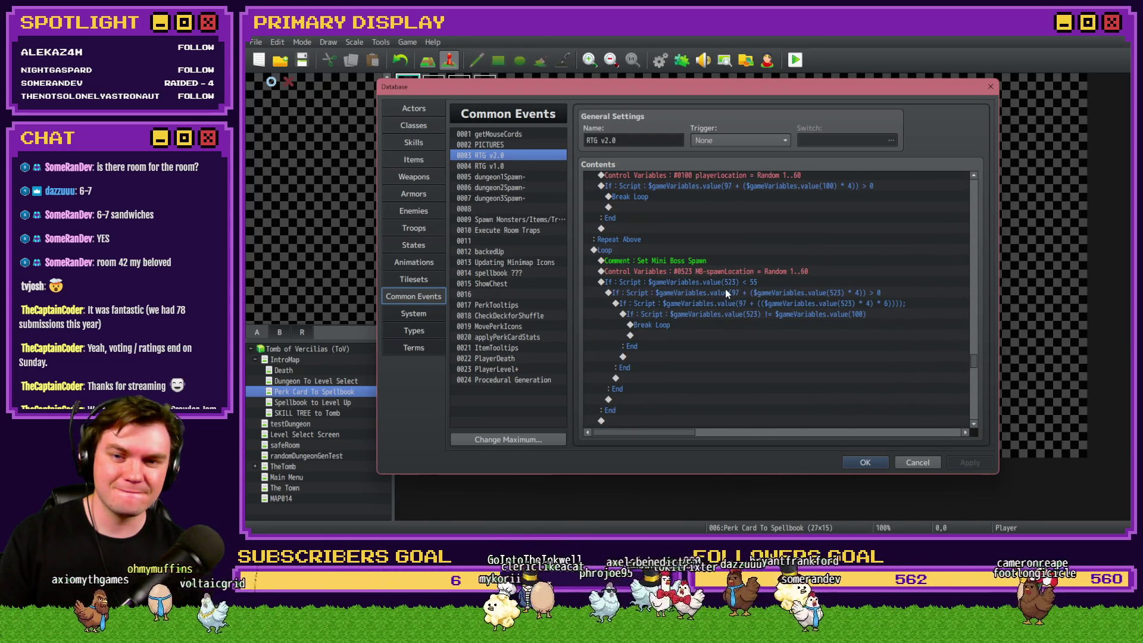
scroll(722, 288, "down", 2)
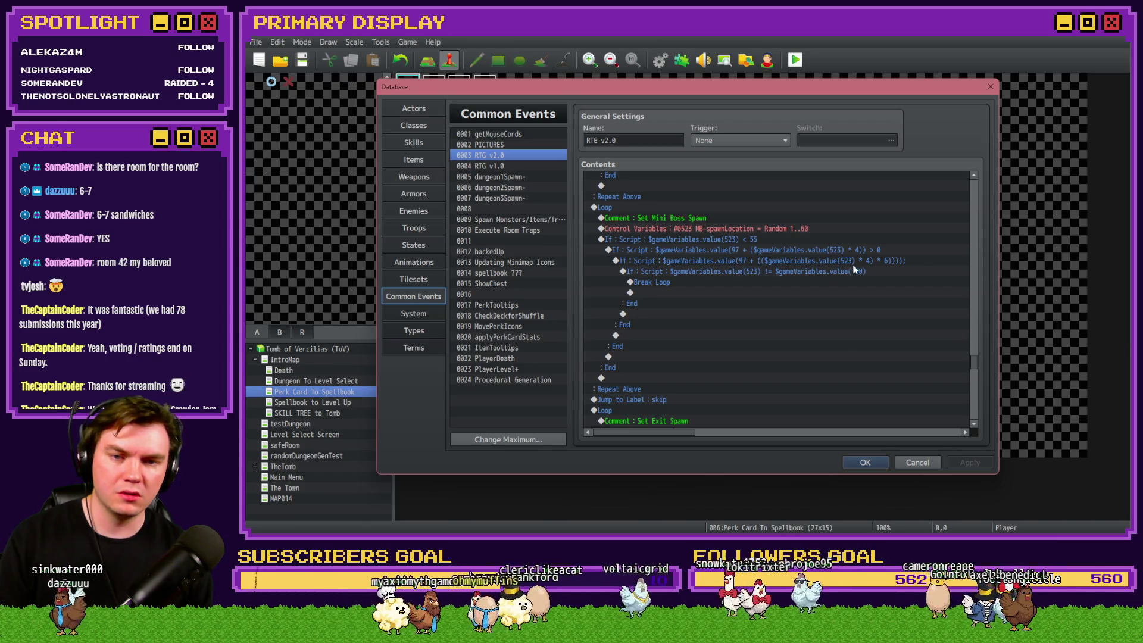
Step: Add '(' and remove the extra ')' in the mini-boss script condition, then save the database
left_click(869, 262)
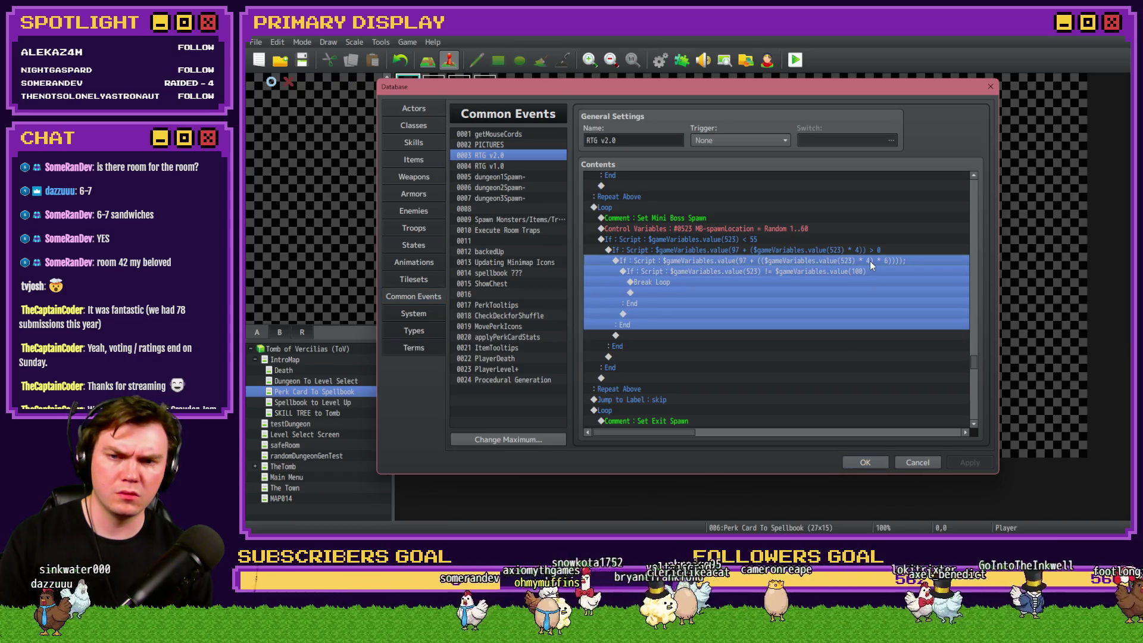
double_click(870, 261)
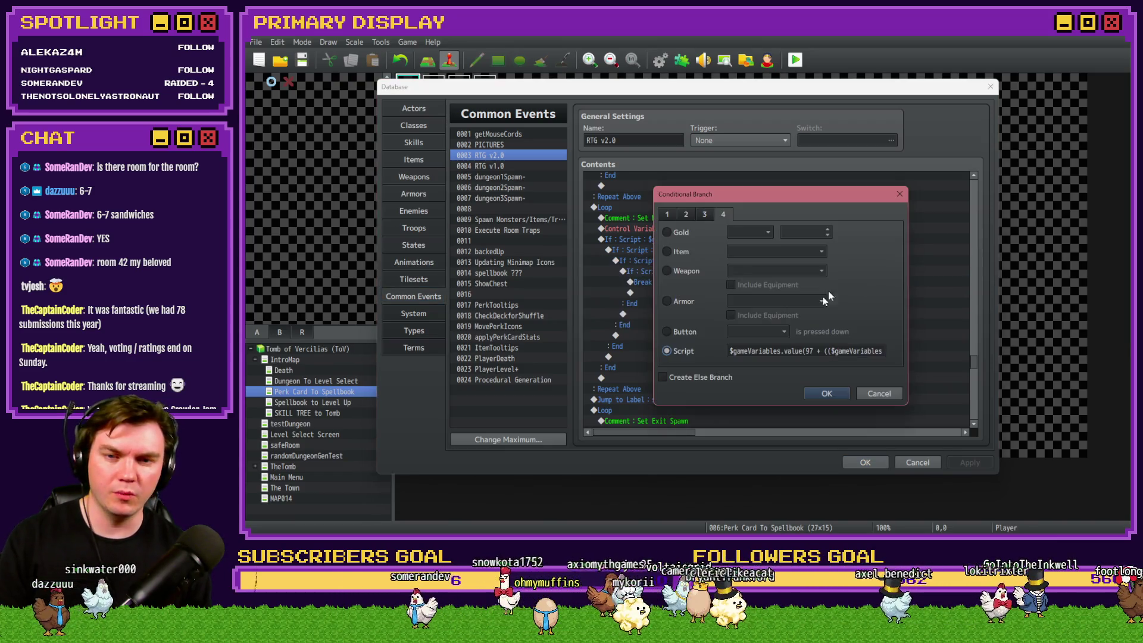
left_click(810, 353)
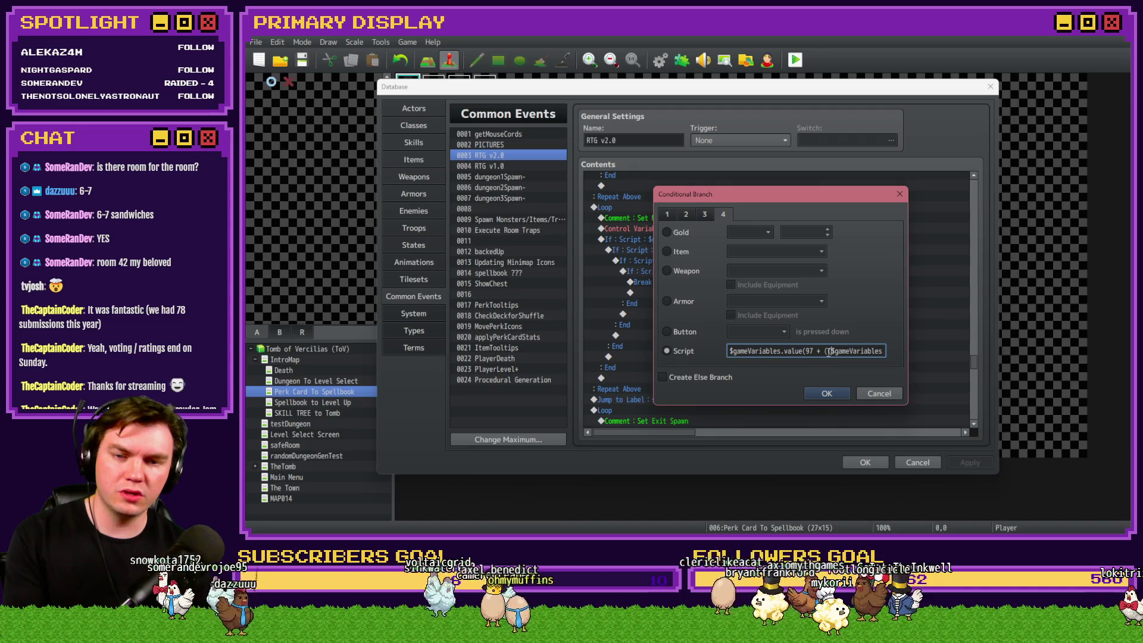
type("((")
key("End")
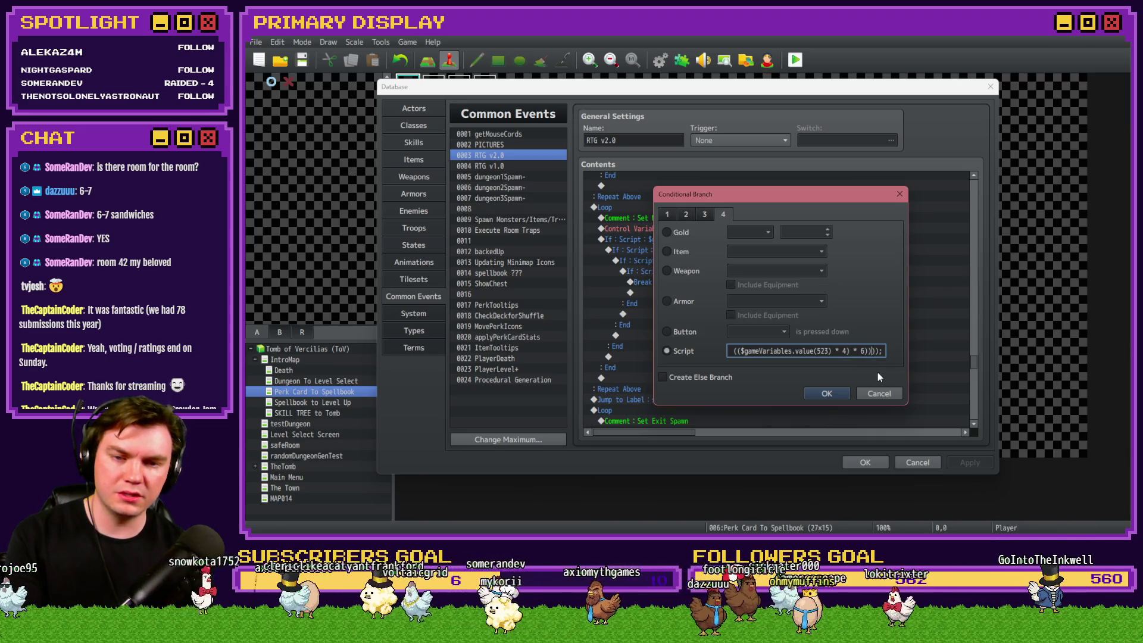
key("BackSpace")
left_click(840, 396)
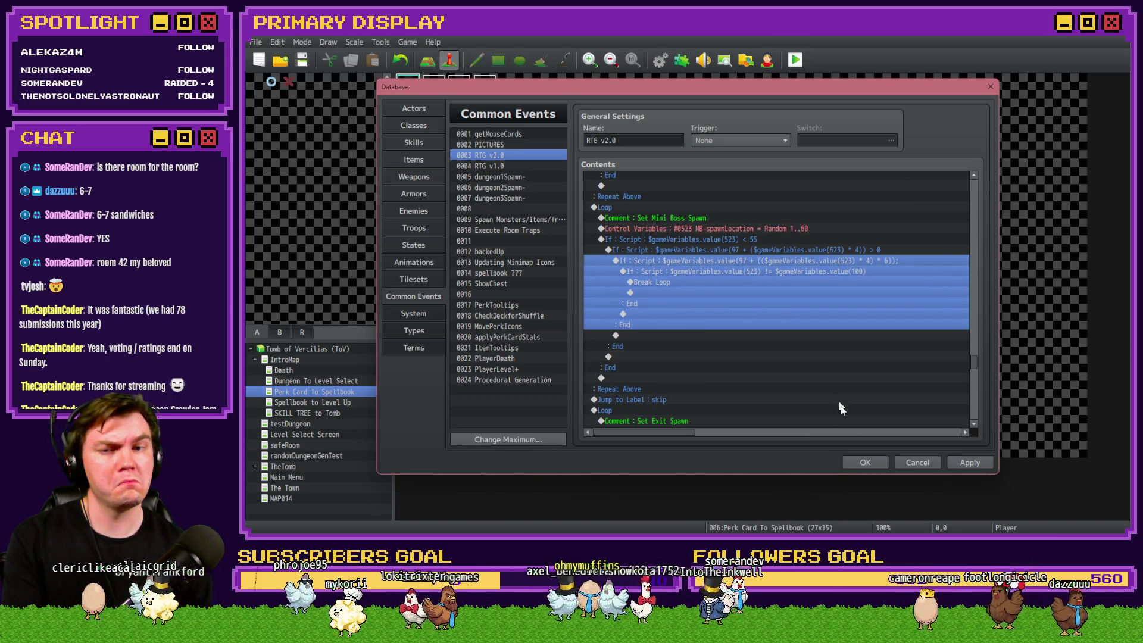
left_click(865, 462)
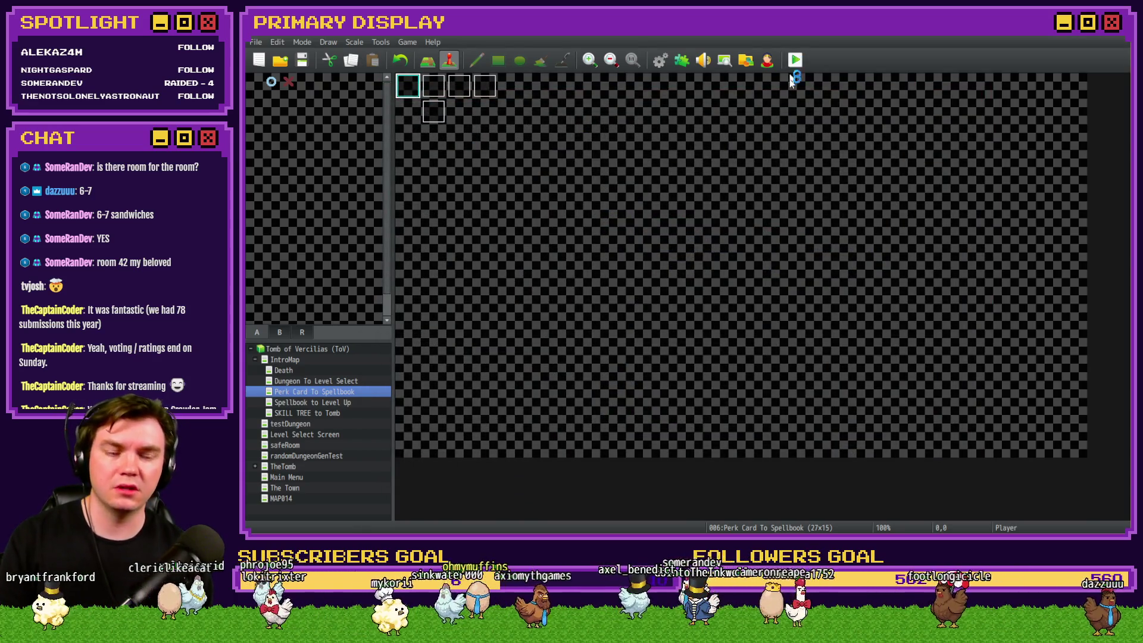
Step: Playtest again, take Mathra's Ale Soaked Gauntlet, and close the game after the door0.png loading error
left_click(794, 64)
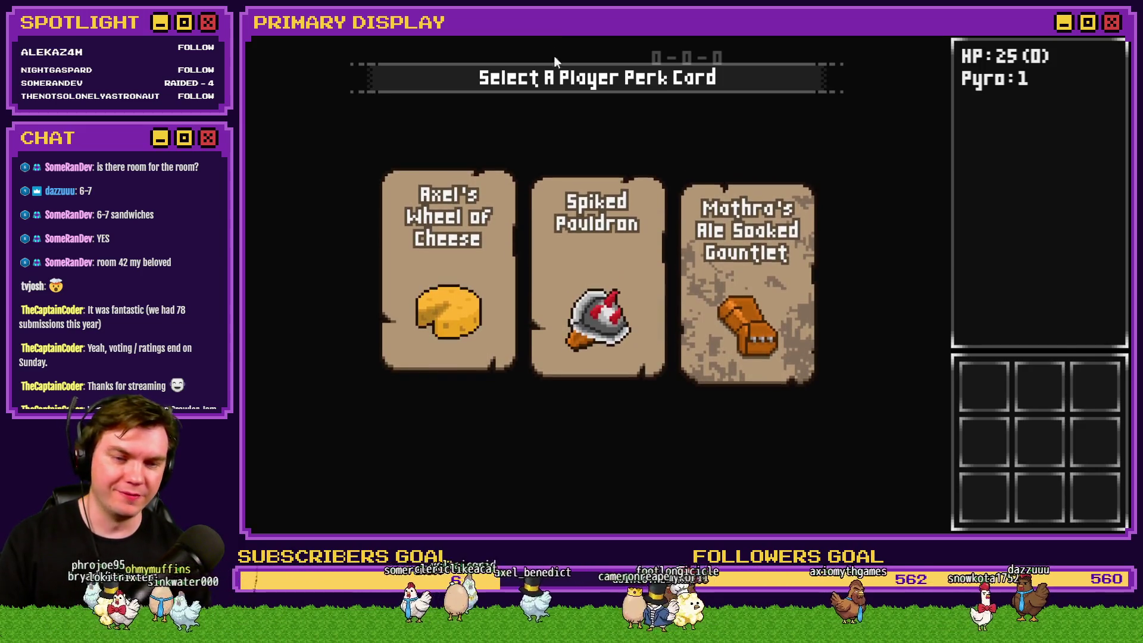
left_click(732, 214)
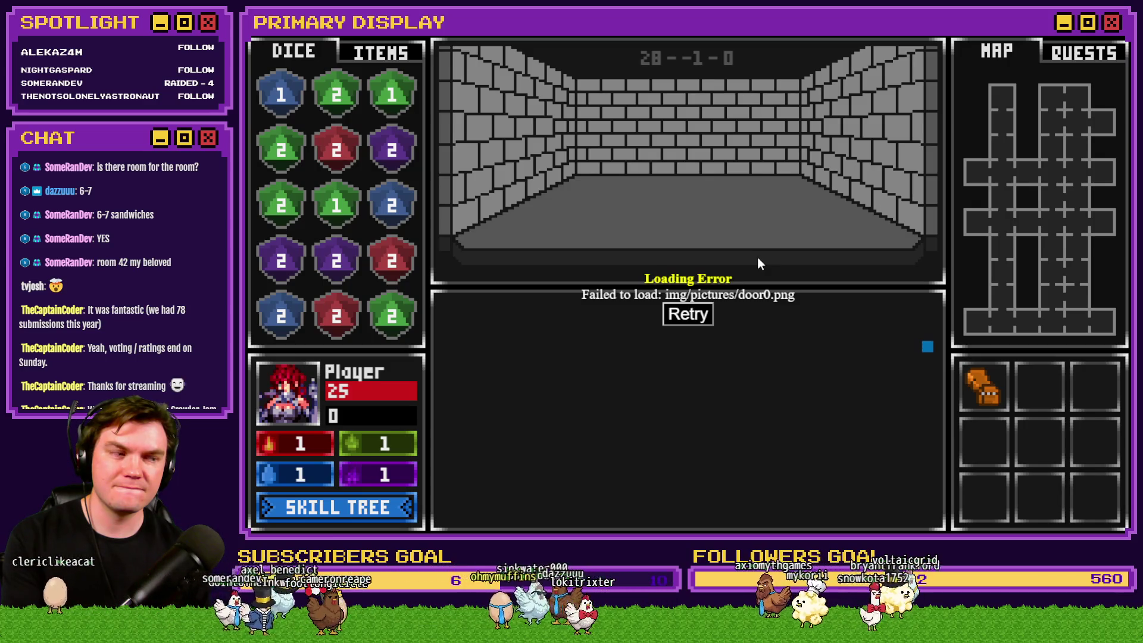
key("alt+F4")
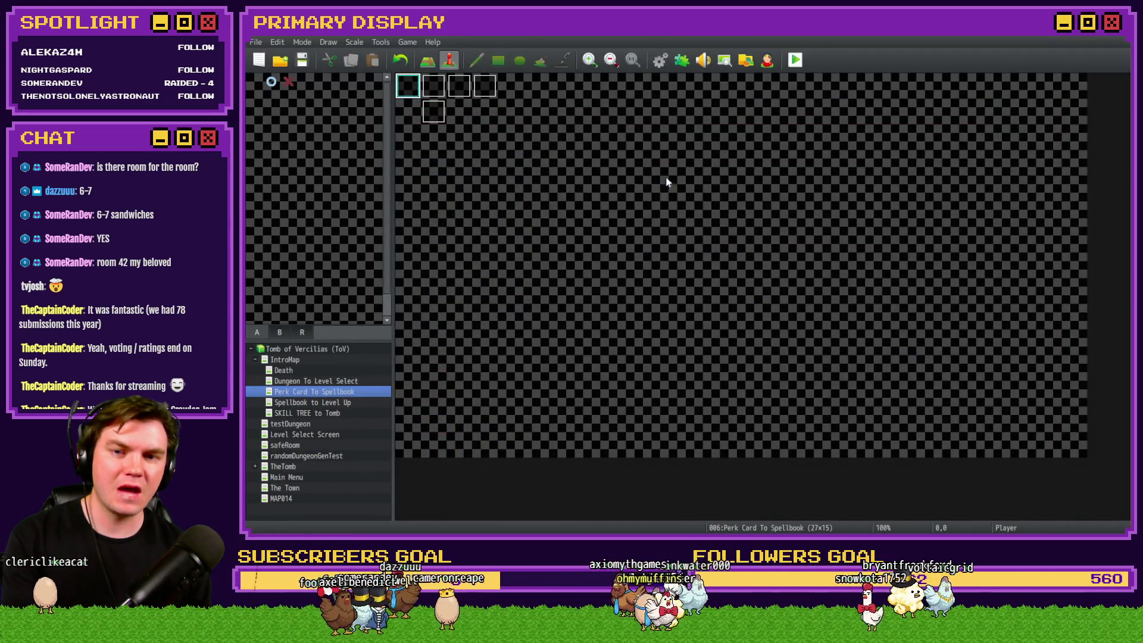
key("F9")
left_click_drag(973, 187, 977, 383)
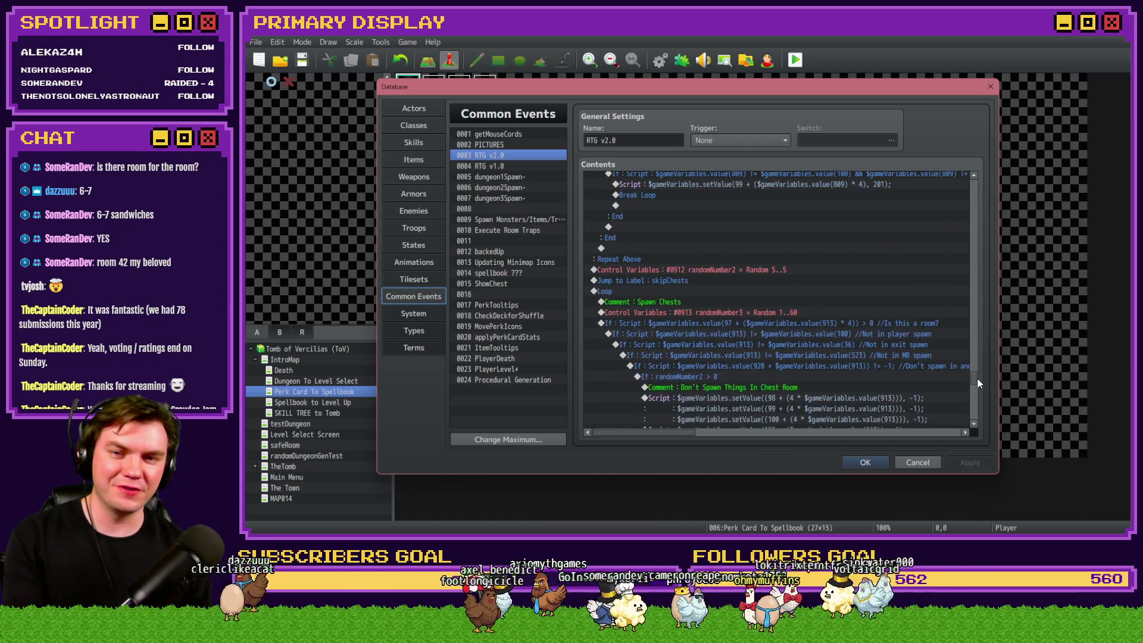
left_click(683, 282)
scroll(676, 333, "up", 6)
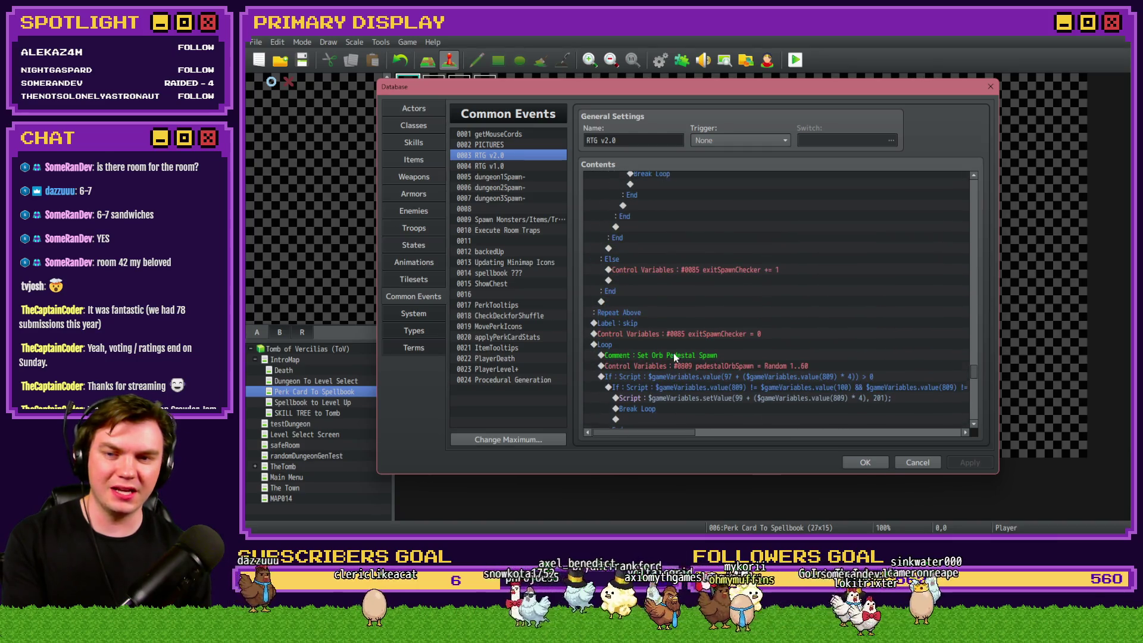
left_click(662, 334)
scroll(650, 362, "up", 4)
scroll(650, 366, "up", 1)
left_click_drag(645, 229, 677, 322)
scroll(678, 322, "down", 3)
left_click(653, 373)
left_click(649, 387)
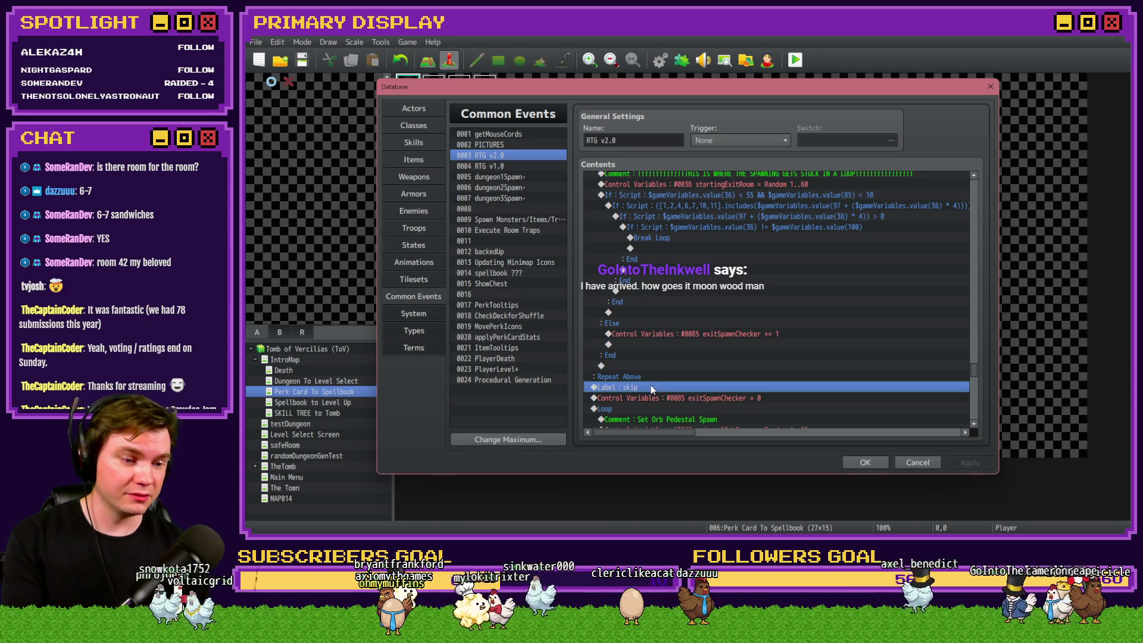
left_click(657, 381)
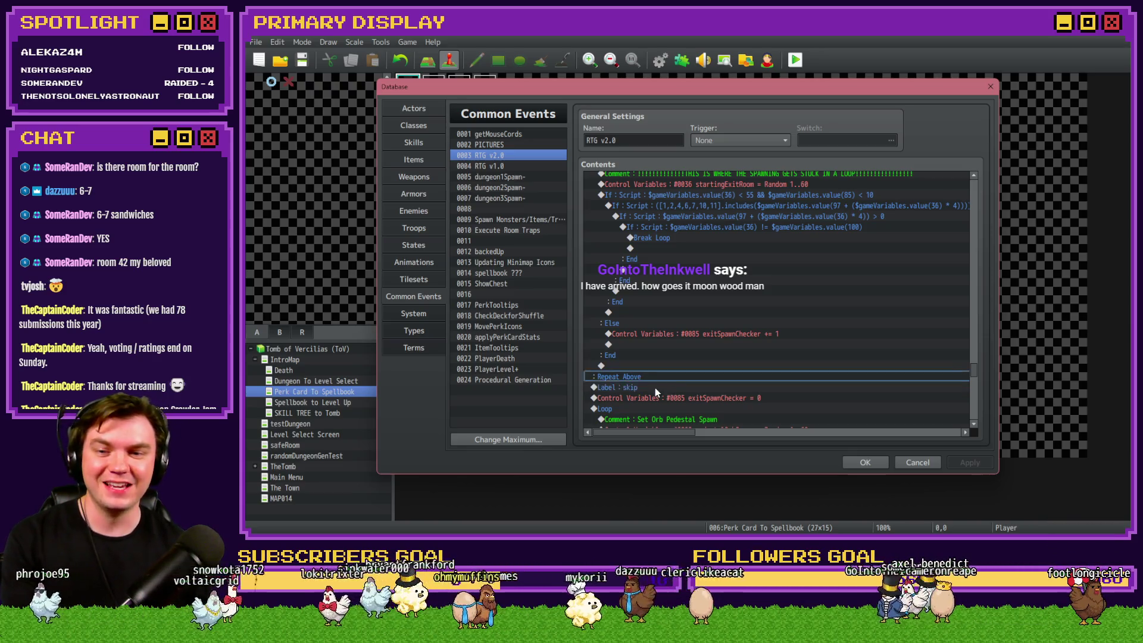
left_click(865, 462)
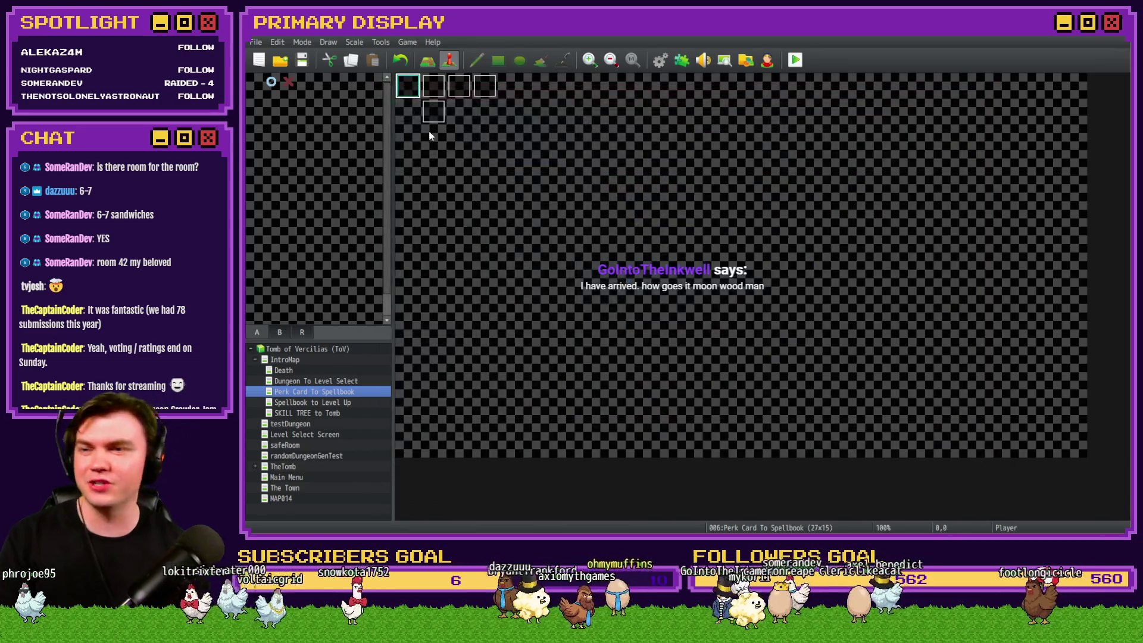
Step: Playtest and walk the dungeon to the door with pacing footsteps, then restart at the perk cards
left_click(793, 62)
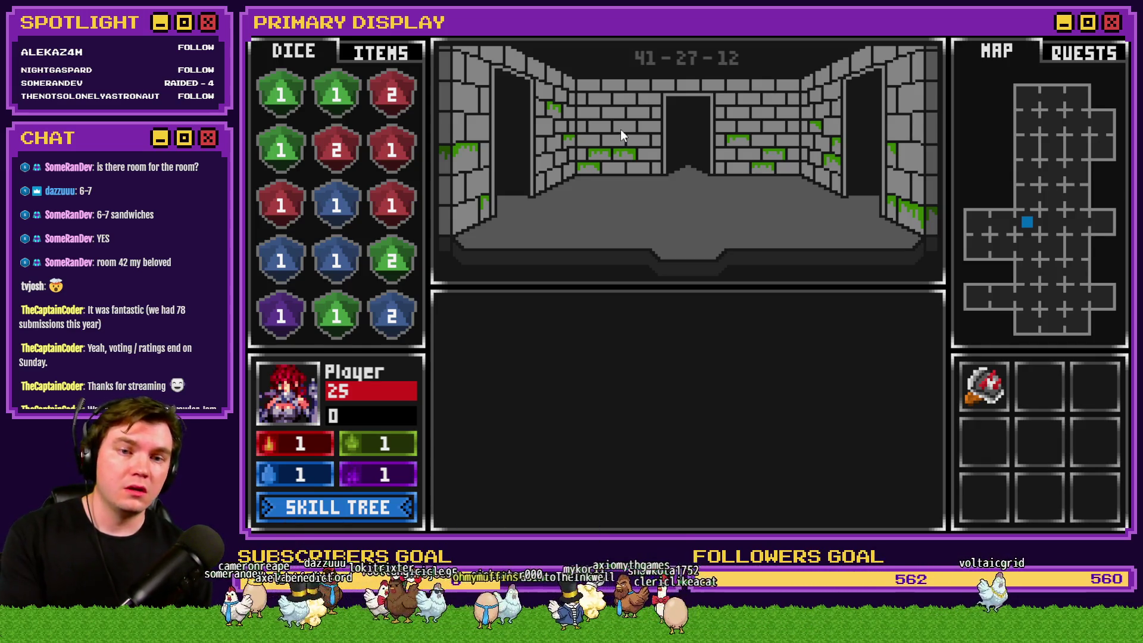
key("w")
key("w")
key("w")
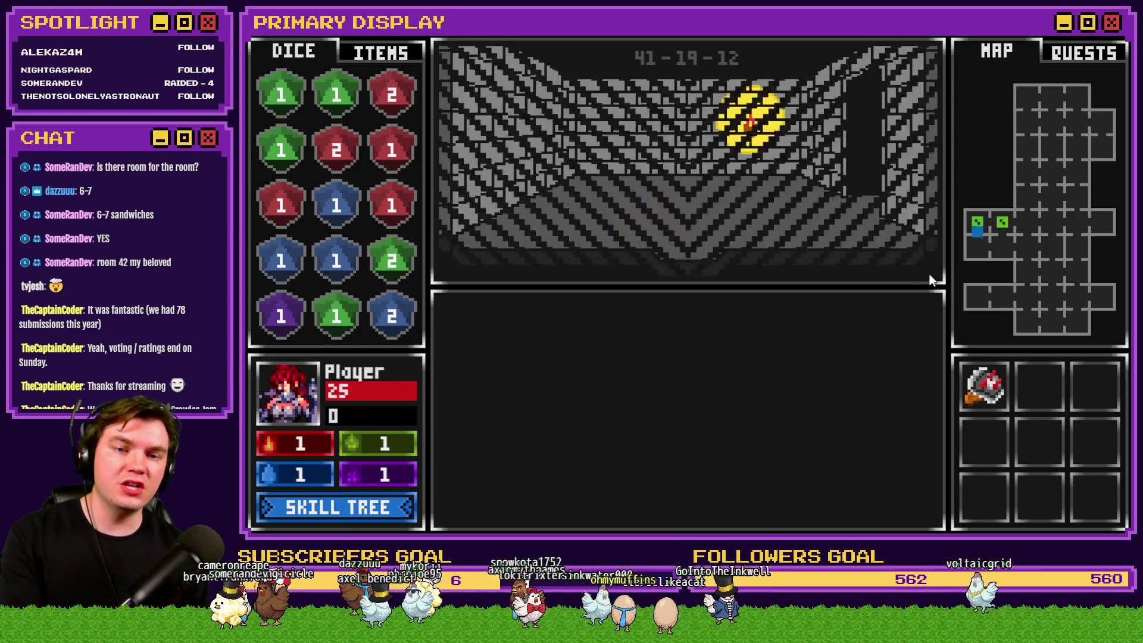
key("w")
key("w")
key("w")
key("w")
key("s")
key("s")
key("s")
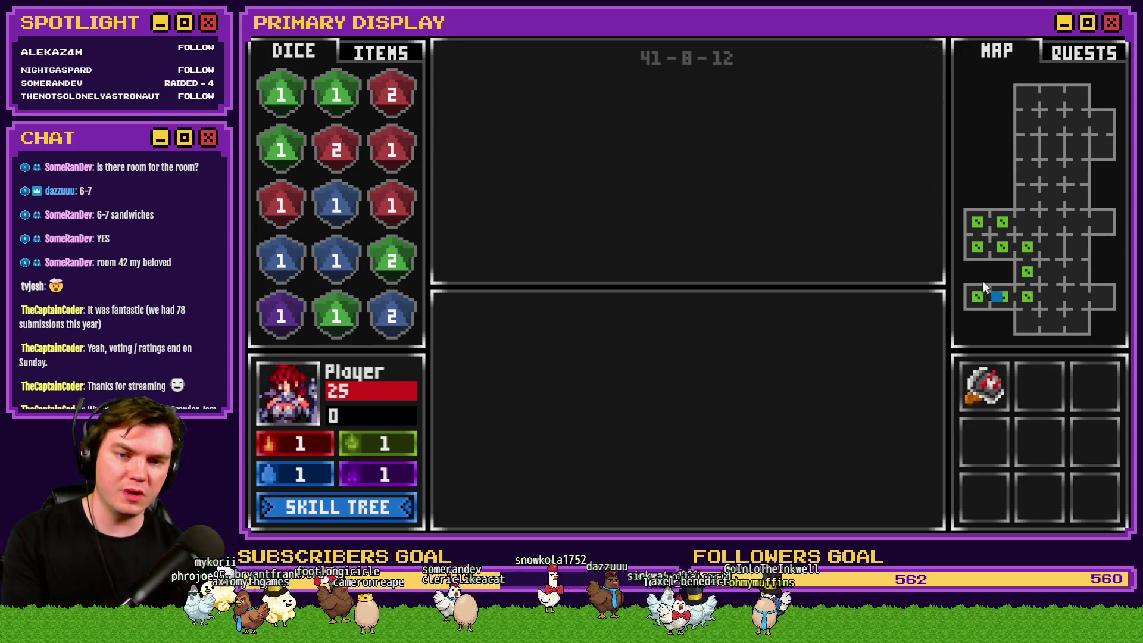
key("s")
key("s")
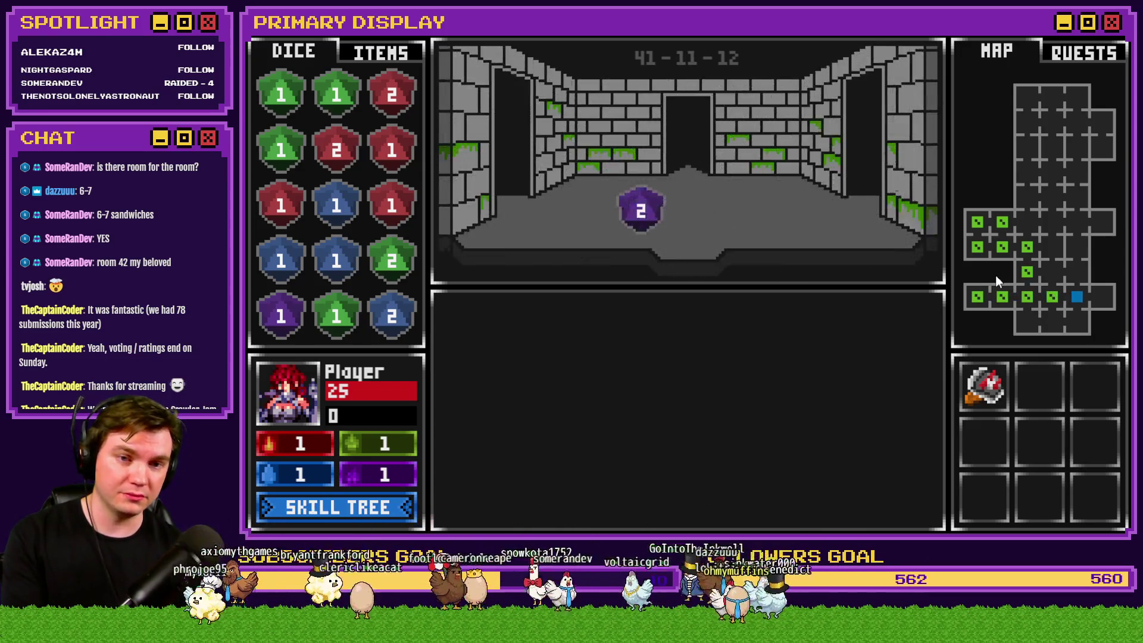
key("w")
key("w")
key("w")
key("w")
key("w")
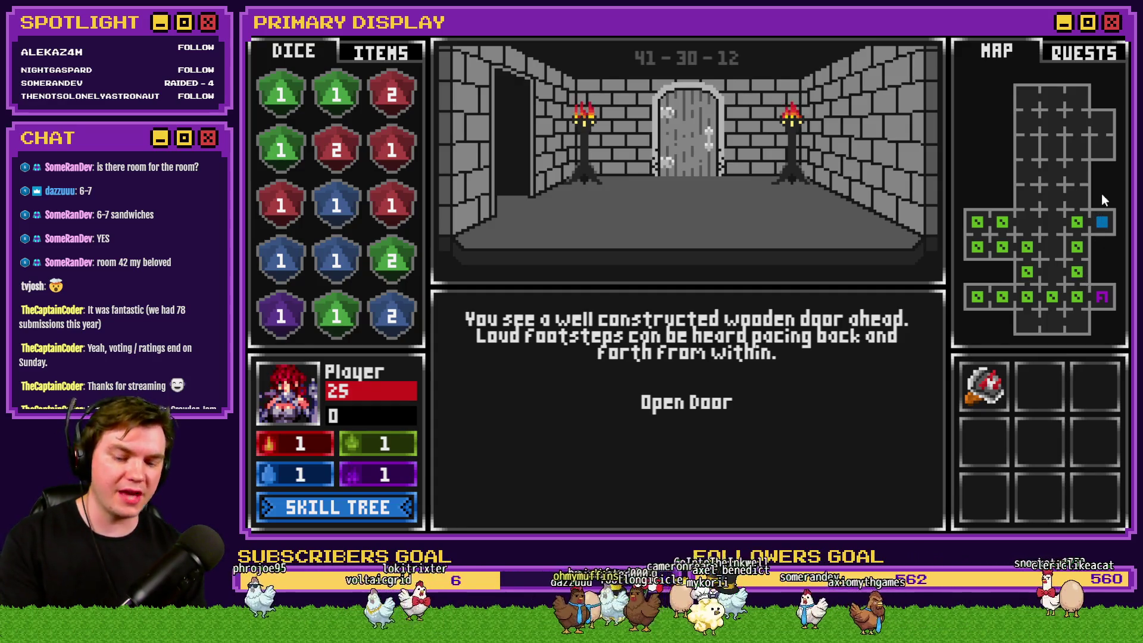
key("Return")
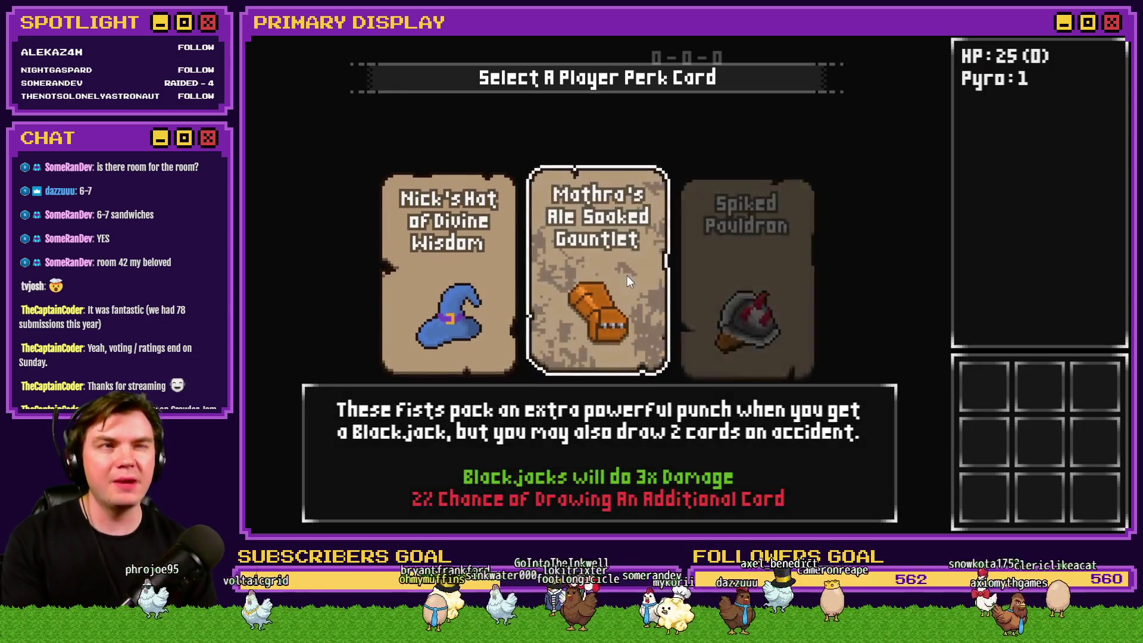
Step: Take the Mathra's Ale Soaked Gauntlet perk and walk through the new dungeon to the glyph frame room
left_click(627, 277)
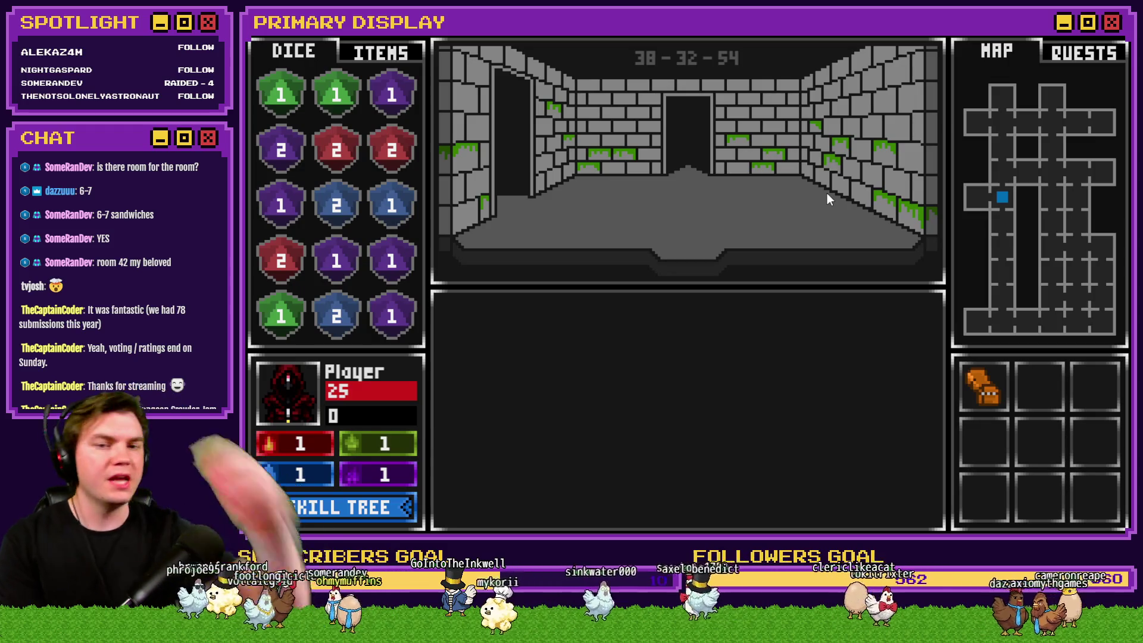
key("w")
key("q")
key("e")
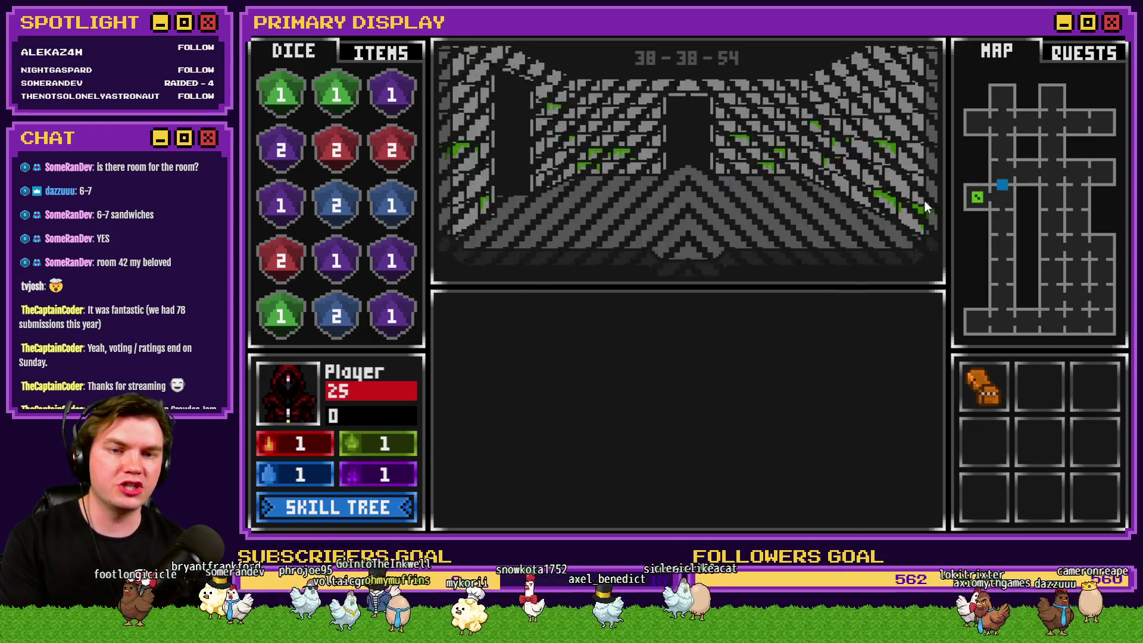
key("w")
key("w")
key("q")
key("w")
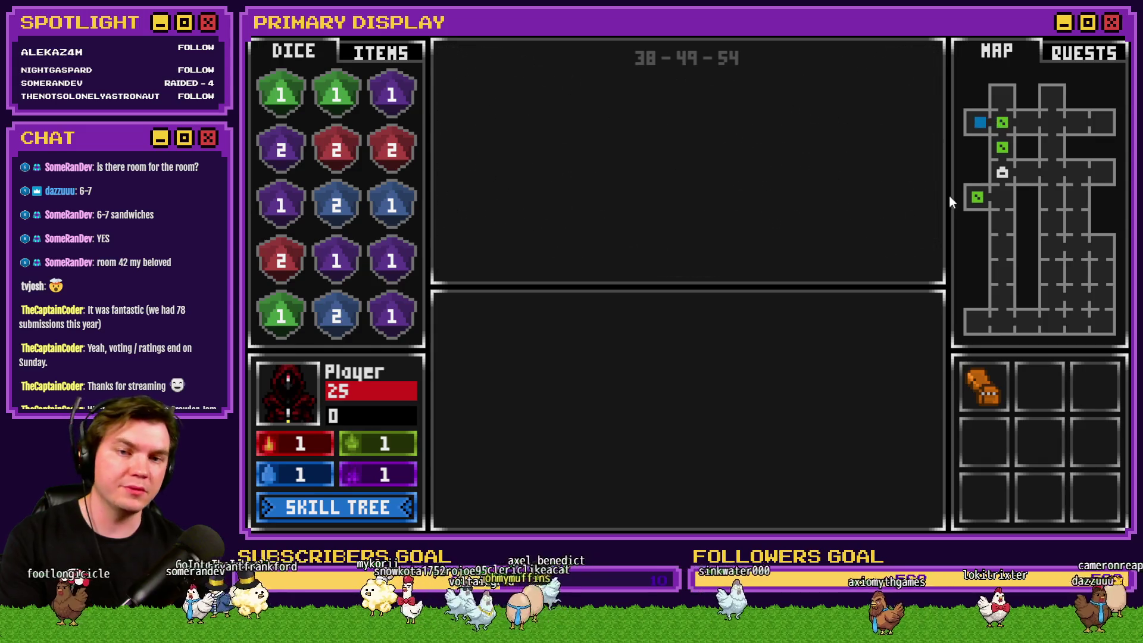
key("e")
key("w")
key("q")
key("w")
key("s")
key("d")
key("d")
key("w")
key("s")
key("d")
key("d")
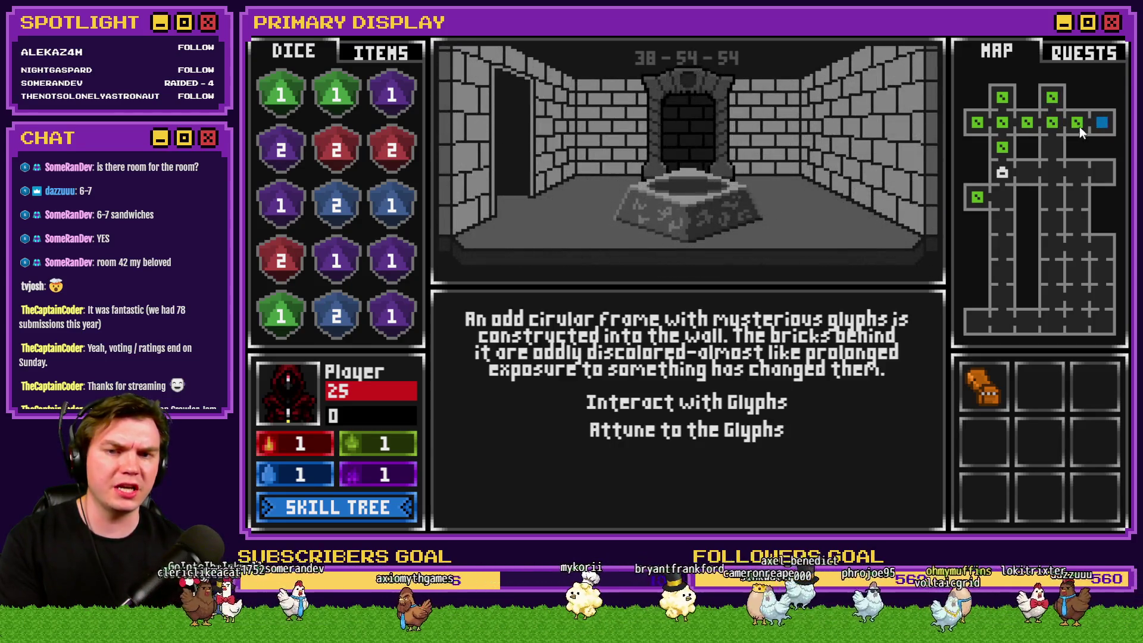
Step: Attune to the Glyphs to teleport, then walk to the wooden door with pacing footsteps
key("1")
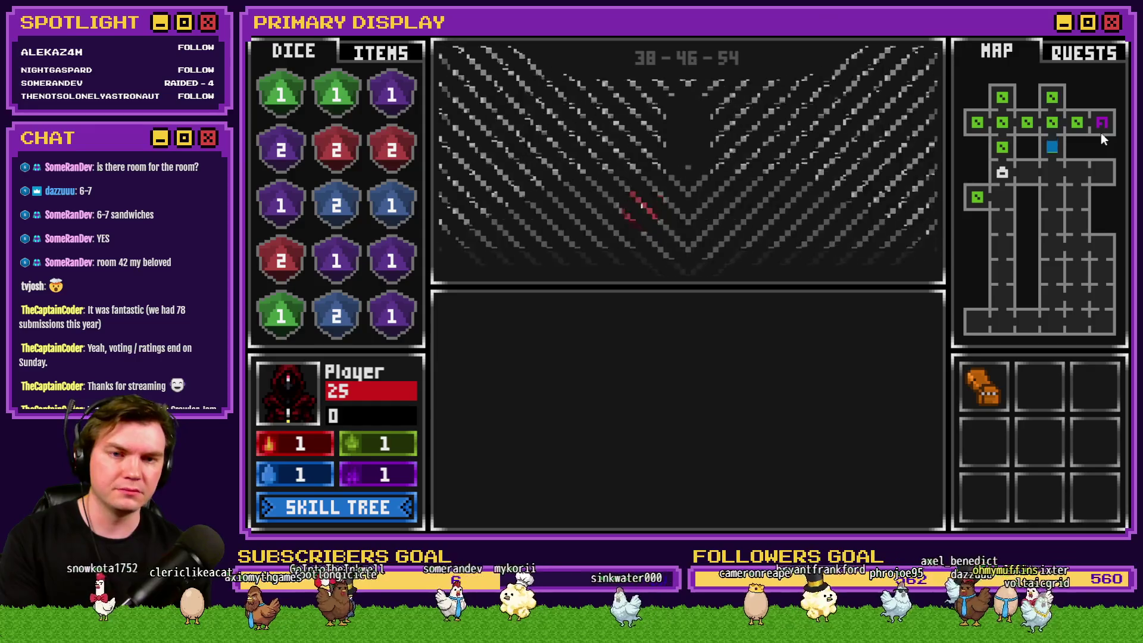
key("d")
key("d")
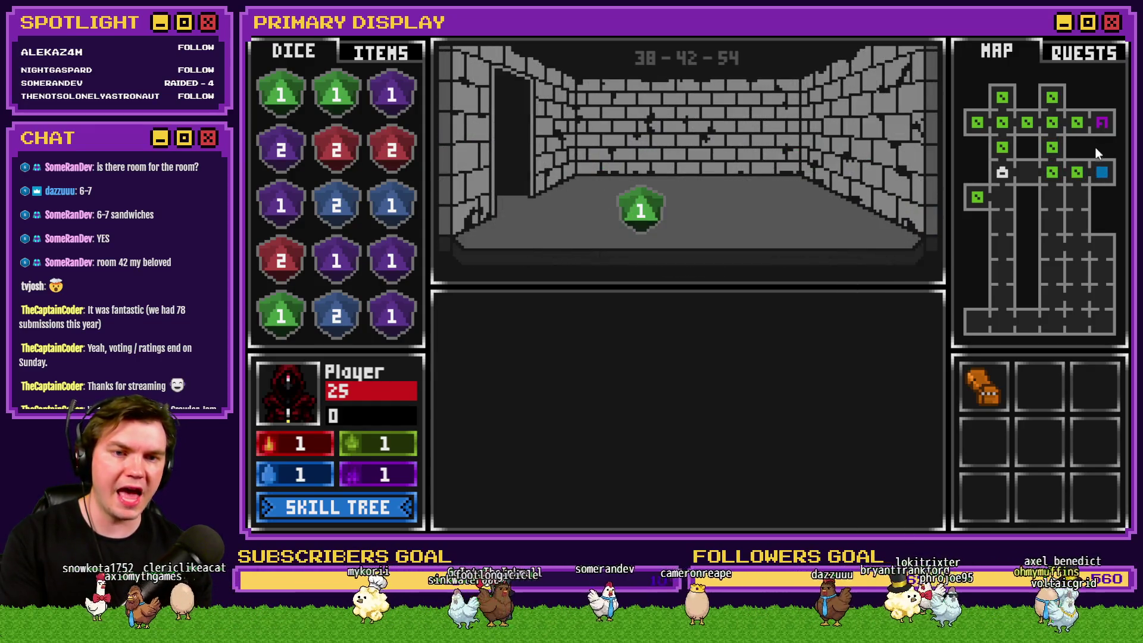
key("a")
key("s")
key("s")
key("s")
key("d")
key("s")
key("s")
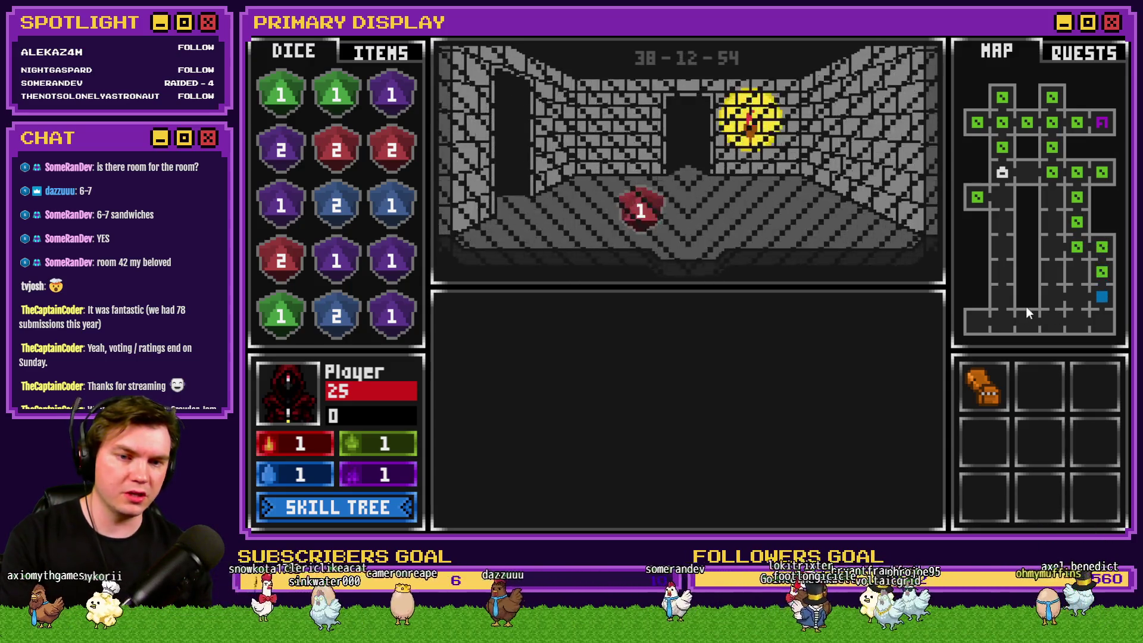
key("s")
key("a")
key("a")
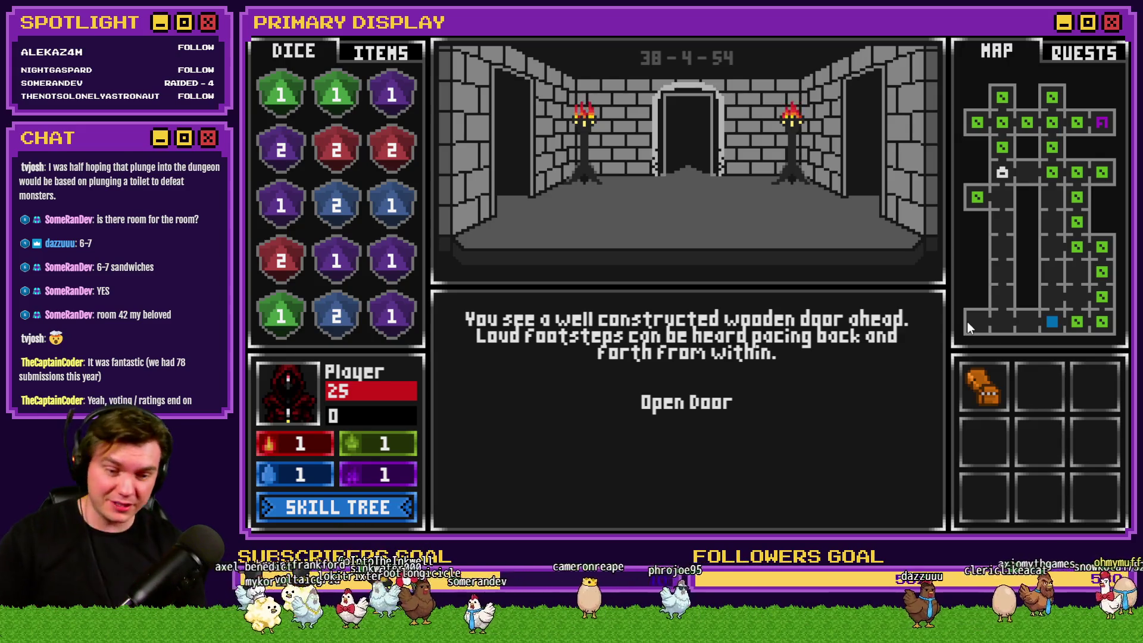
key("w")
key("w")
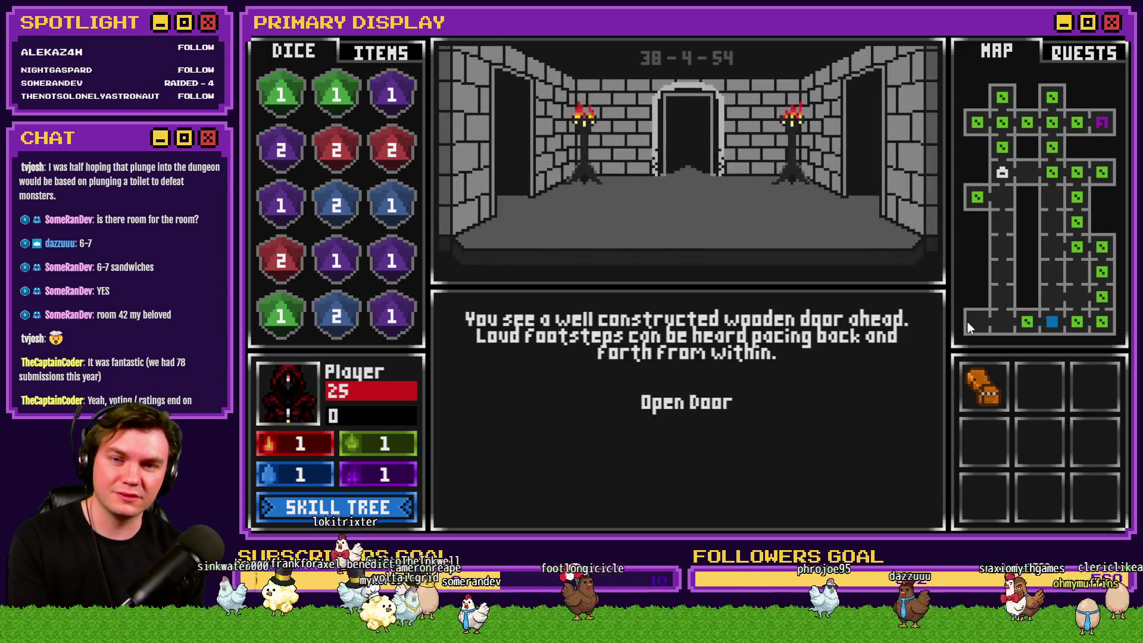
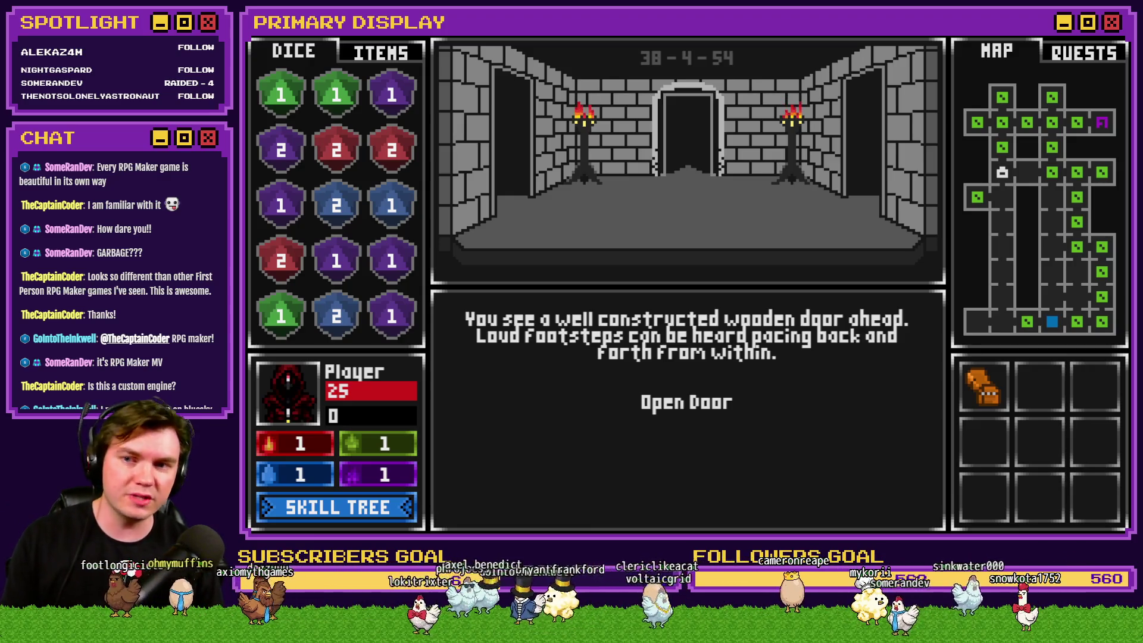
left_click(368, 54)
left_click(294, 60)
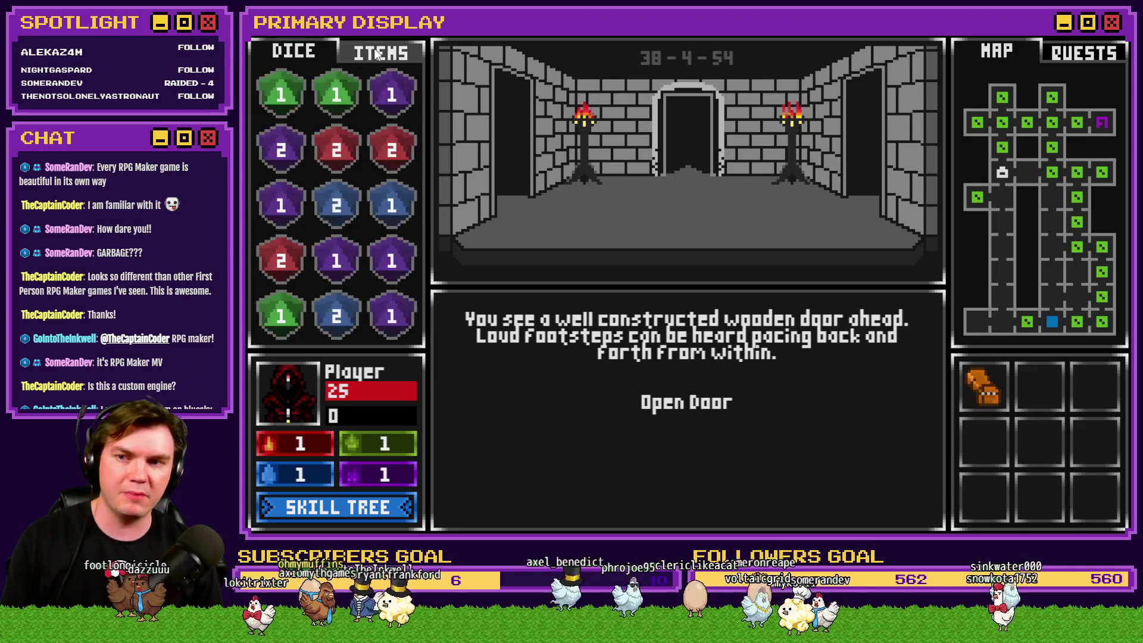